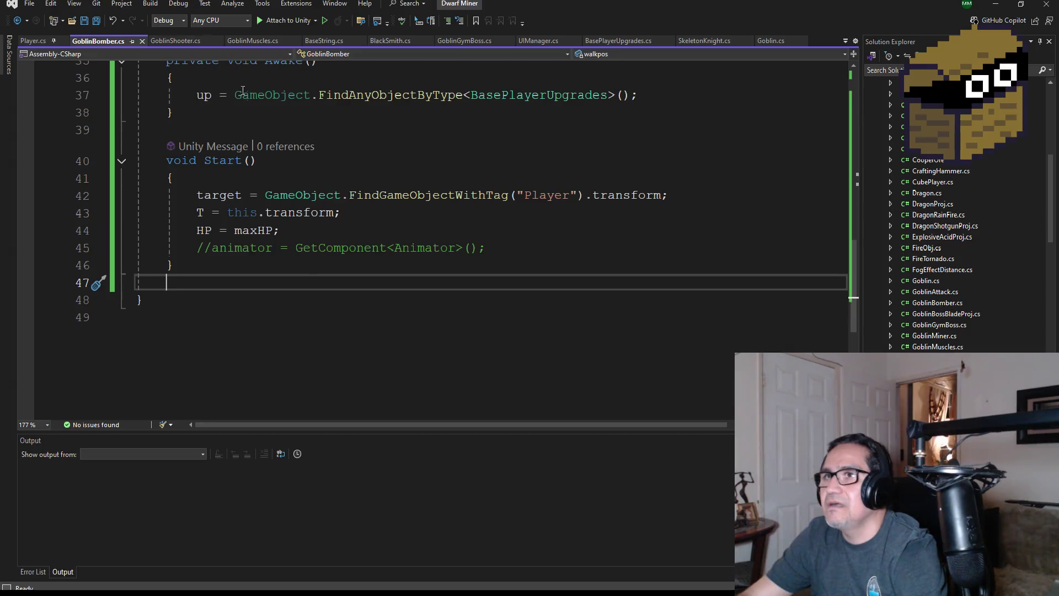
# Select the entire Update() method in GoblinShooter.cs, then return to GoblinBomber.cs
pyautogui.click(179, 41)
pyautogui.scroll(-3, 272, 248)
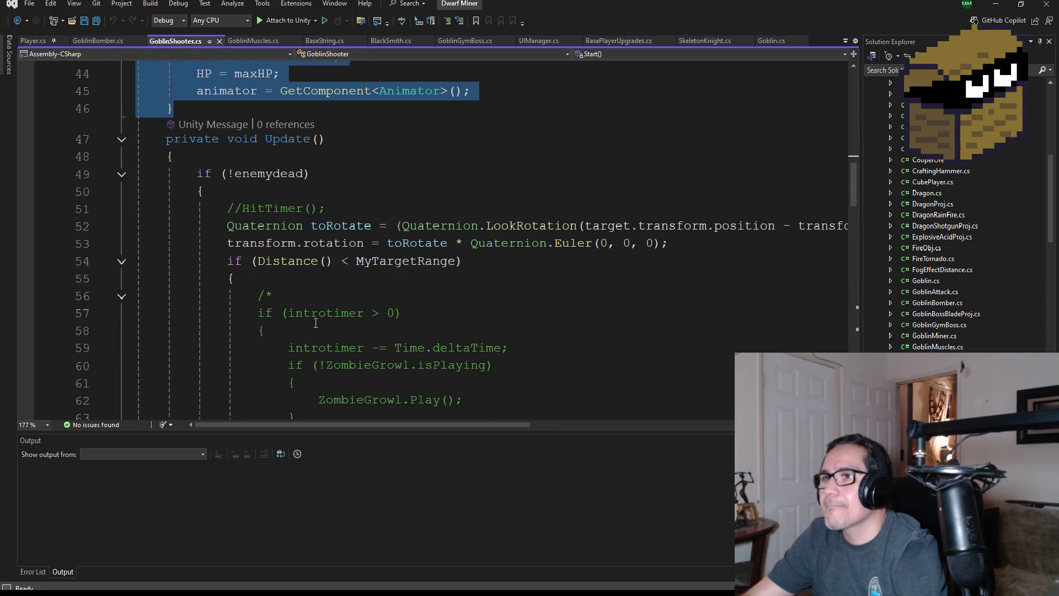
pyautogui.scroll(-1, 313, 305)
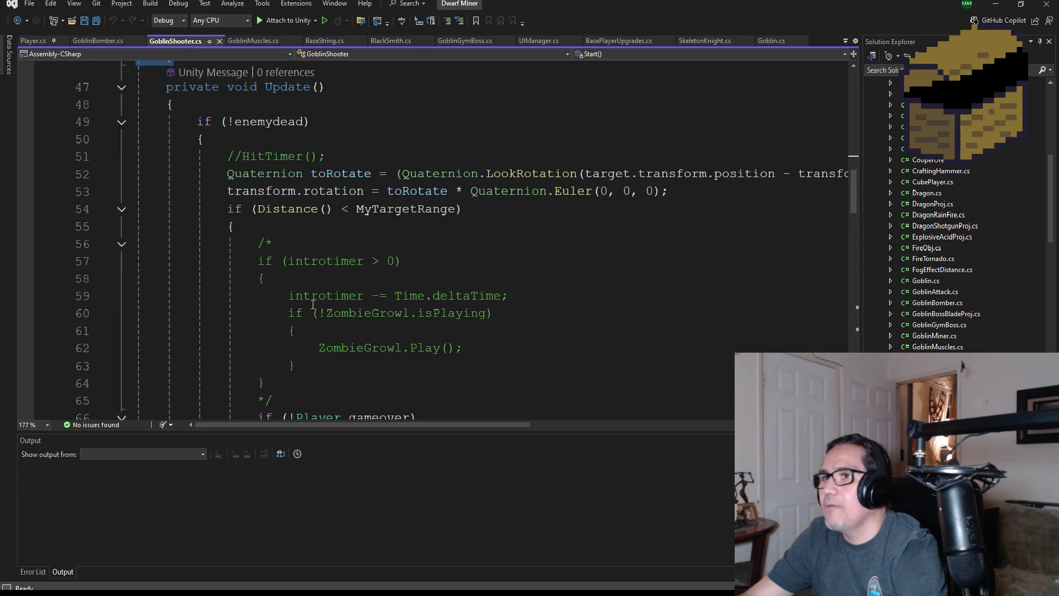
pyautogui.scroll(-2, 400, 223)
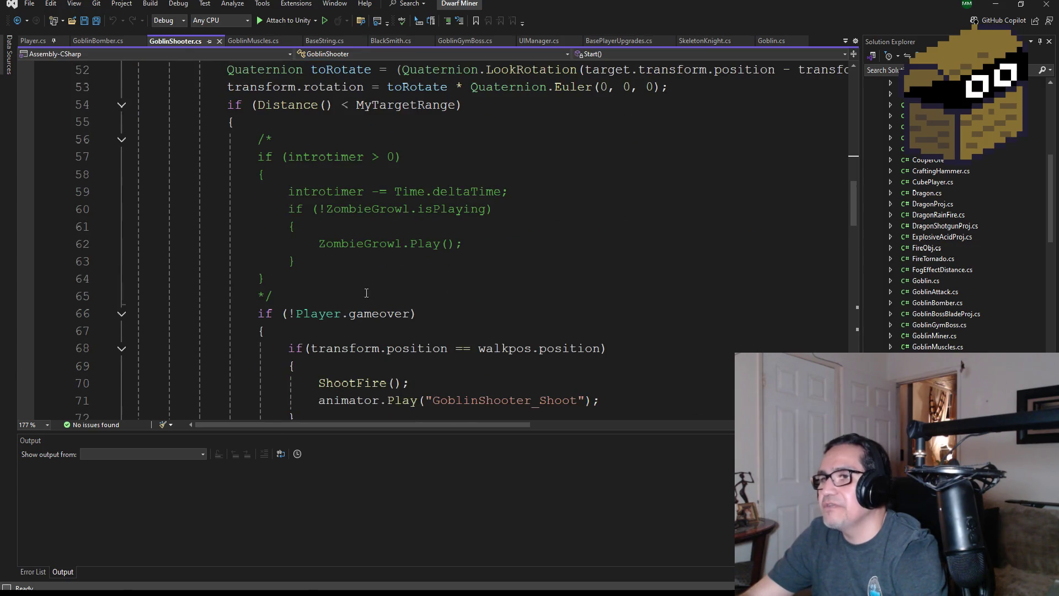
pyautogui.scroll(-8, 367, 293)
pyautogui.scroll(1, 271, 252)
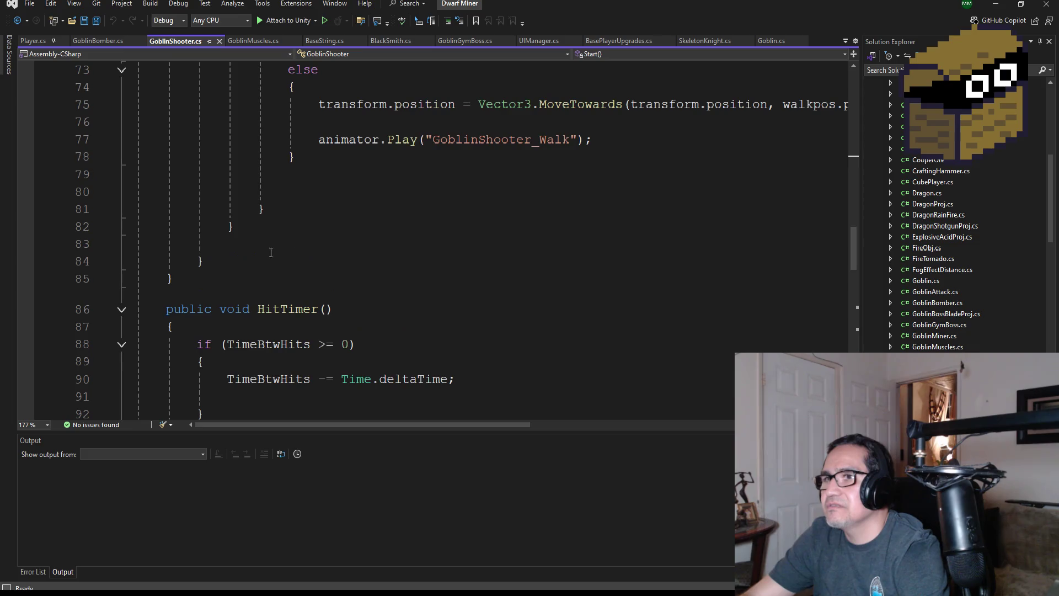
pyautogui.moveTo(271, 258)
pyautogui.mouseDown()
pyautogui.moveTo(304, 71)
pyautogui.moveTo(179, 22)
pyautogui.moveTo(138, 169)
pyautogui.mouseUp()
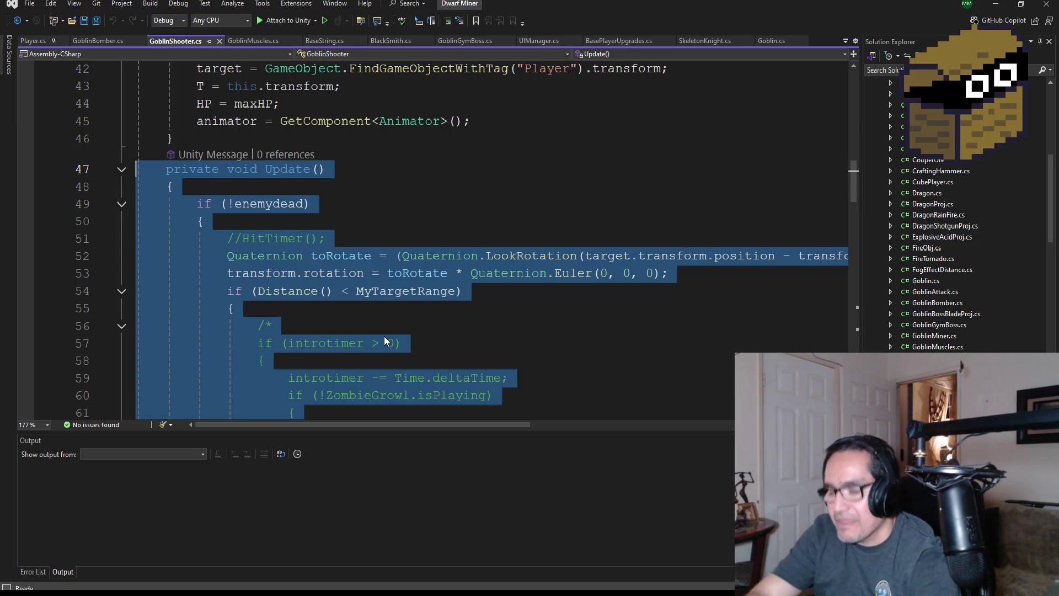
pyautogui.click(92, 41)
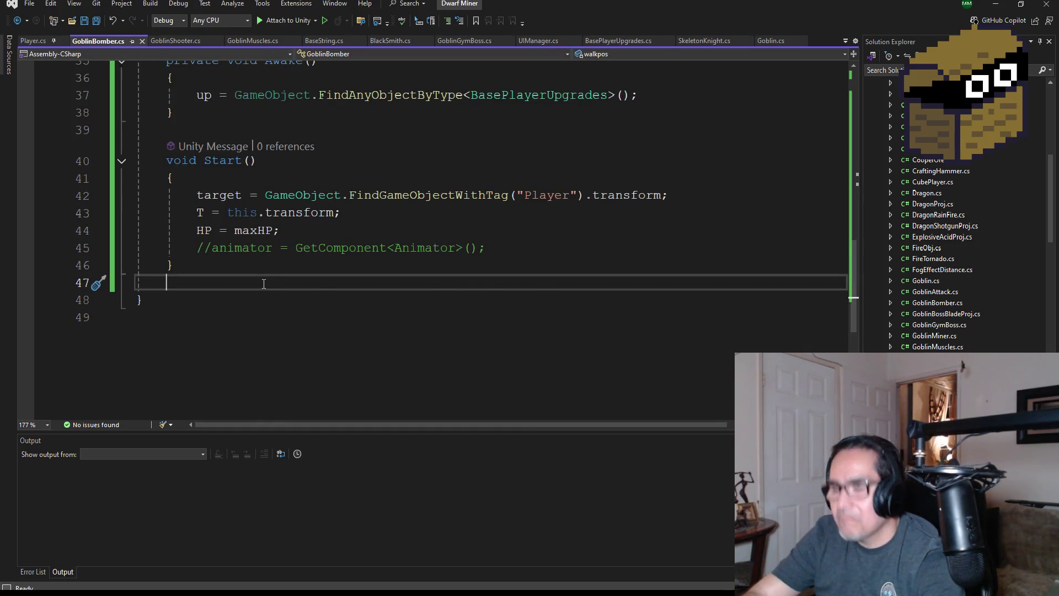
# Paste the copied code into GoblinBomber.cs, then undo the reformatting and the paste
pyautogui.hotkey('ctrl', 'v')
pyautogui.scroll(-1, 360, 289)
pyautogui.scroll(3, 371, 295)
pyautogui.scroll(8, 383, 278)
pyautogui.scroll(-9, 378, 267)
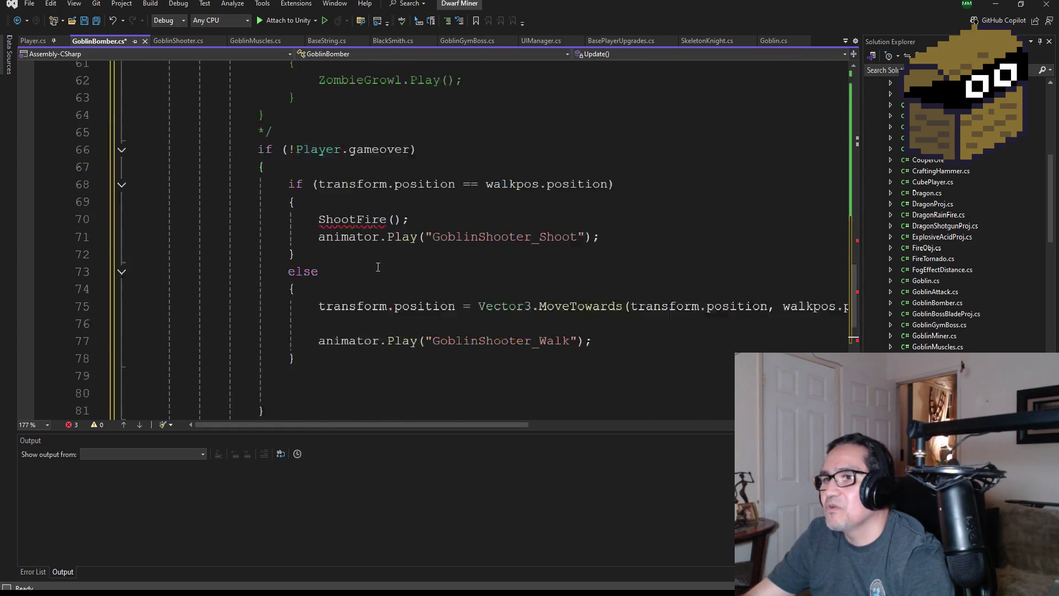
pyautogui.scroll(-2, 378, 267)
pyautogui.hotkey('ctrl', 'z')
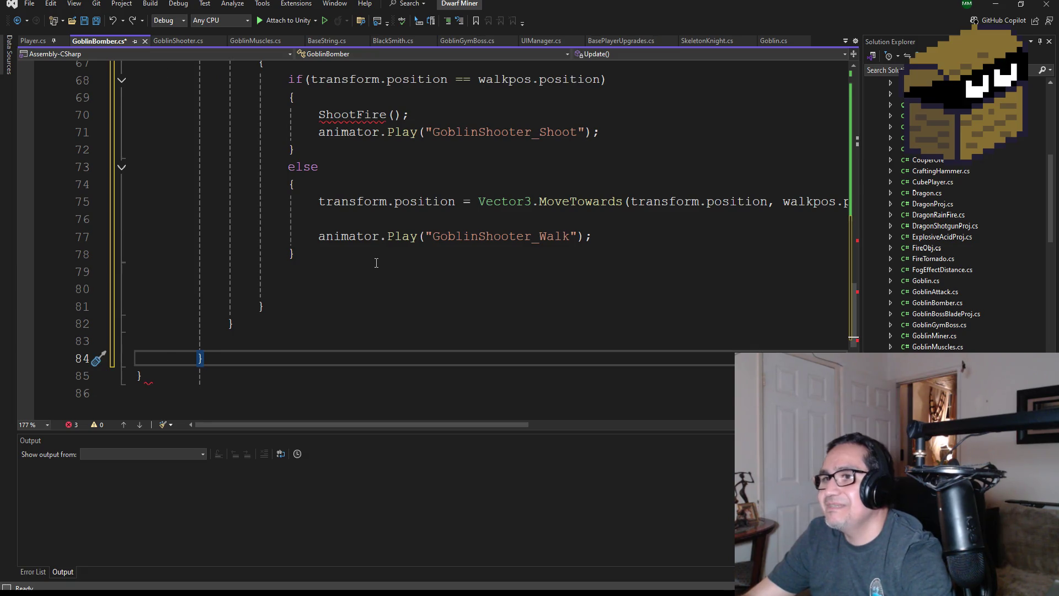
pyautogui.hotkey('ctrl', 'z')
pyautogui.hotkey('ctrl', 'z')
pyautogui.hotkey('ctrl', 'z')
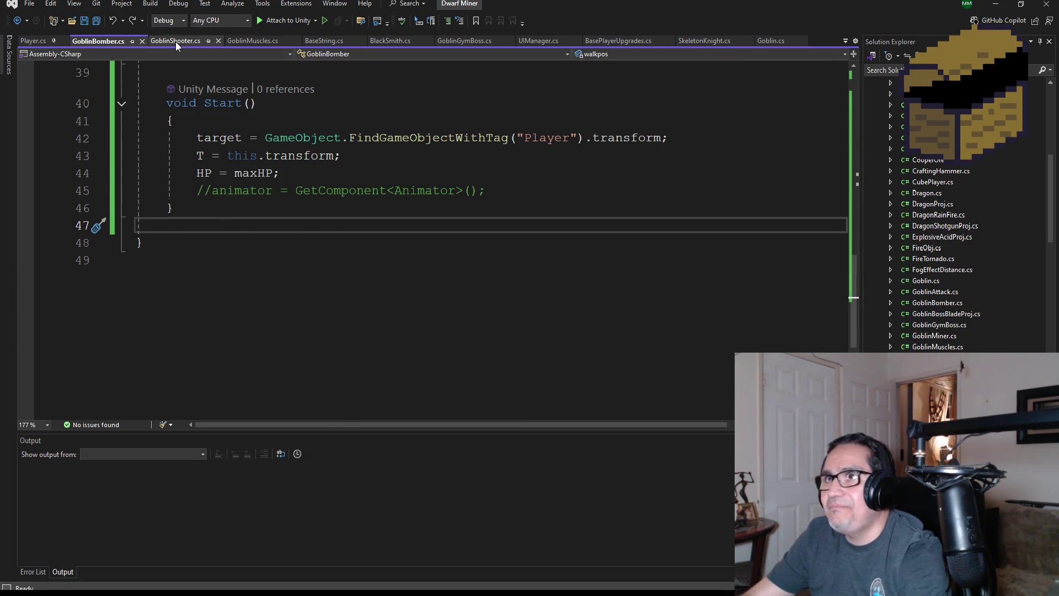
# Reselect Update() in GoblinShooter.cs, paste it after Start() in GoblinBomber.cs, and save
pyautogui.click(184, 42)
pyautogui.scroll(-5, 319, 330)
pyautogui.scroll(-7, 319, 330)
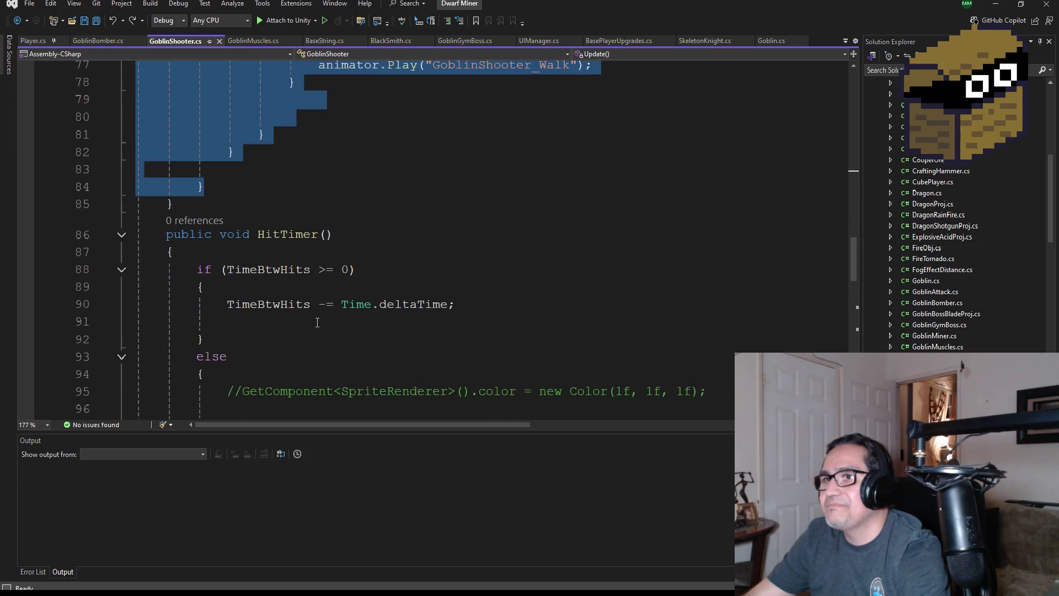
pyautogui.moveTo(195, 204)
pyautogui.mouseDown()
pyautogui.moveTo(145, 152)
pyautogui.moveTo(136, 61)
pyautogui.moveTo(138, 175)
pyautogui.mouseUp()
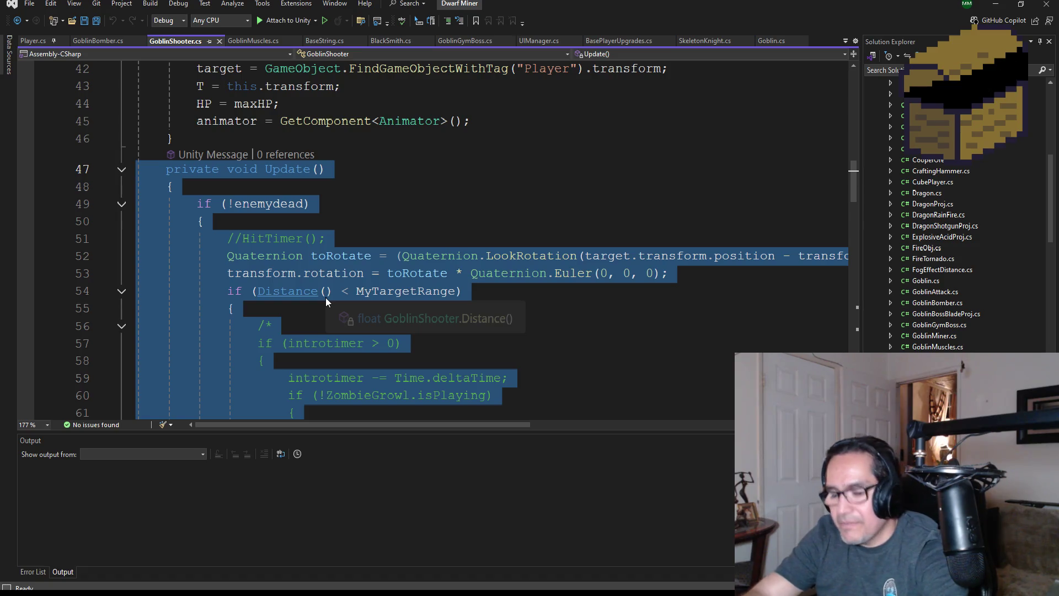
pyautogui.click(105, 41)
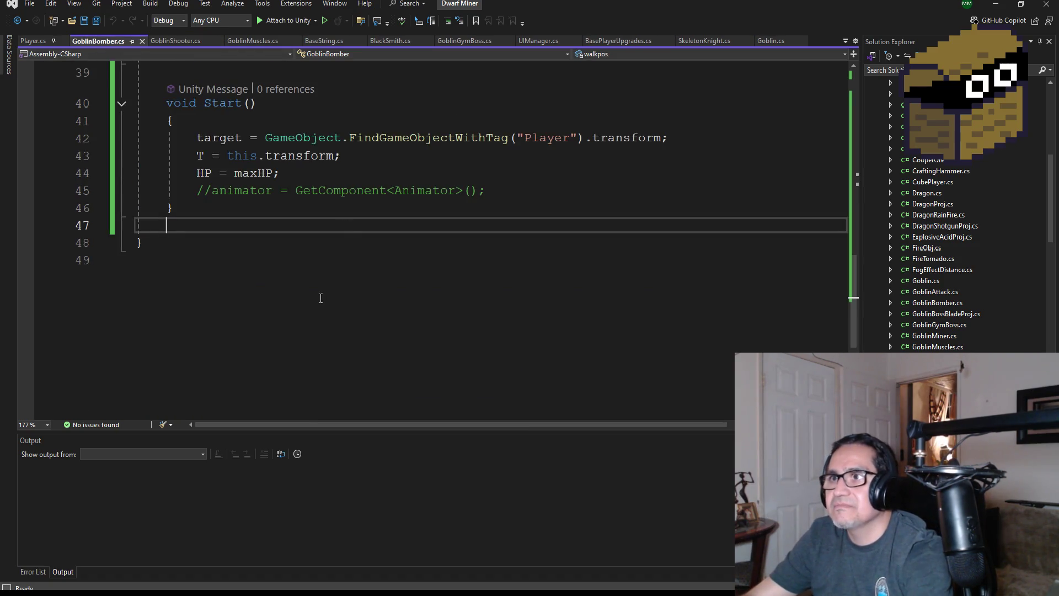
pyautogui.hotkey('ctrl', 'v')
pyautogui.scroll(-2, 359, 276)
pyautogui.scroll(10, 359, 277)
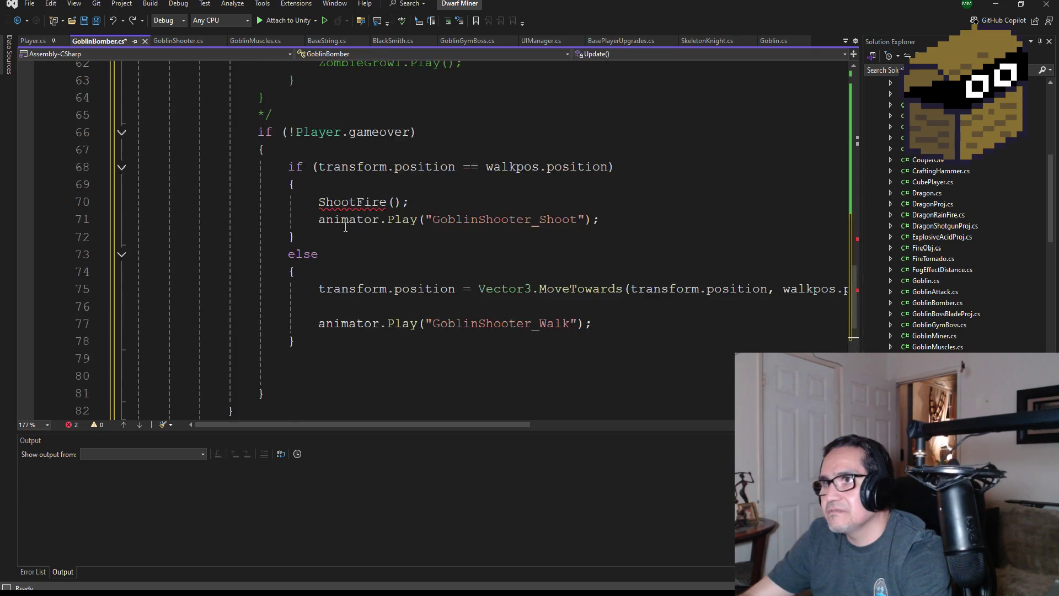
pyautogui.click(97, 22)
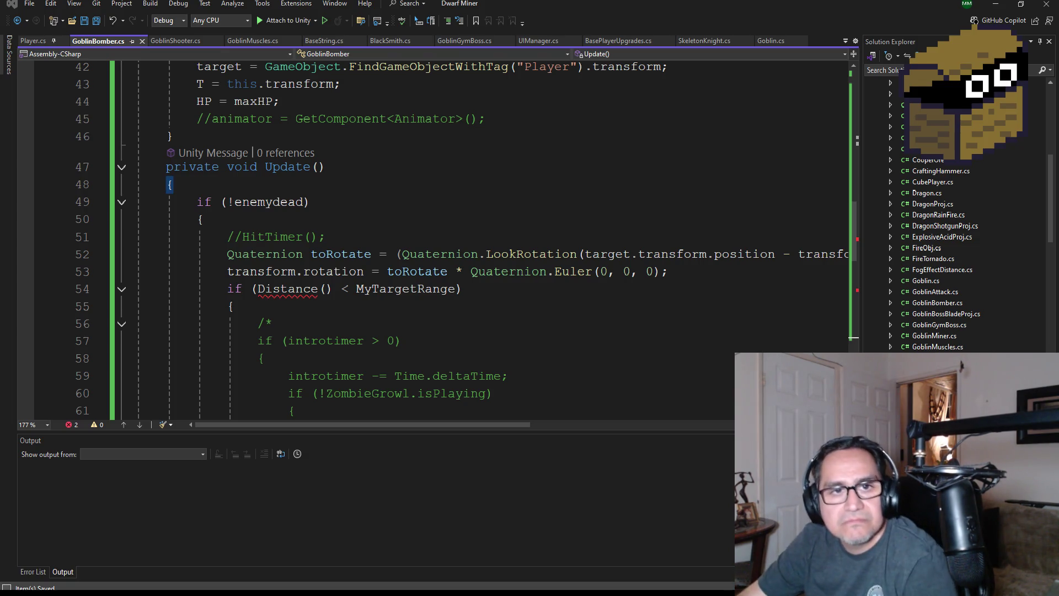
# Switch to the Chrome window showing Google results for 'capcom usa'
pyautogui.hotkey('alt', 'Tab')
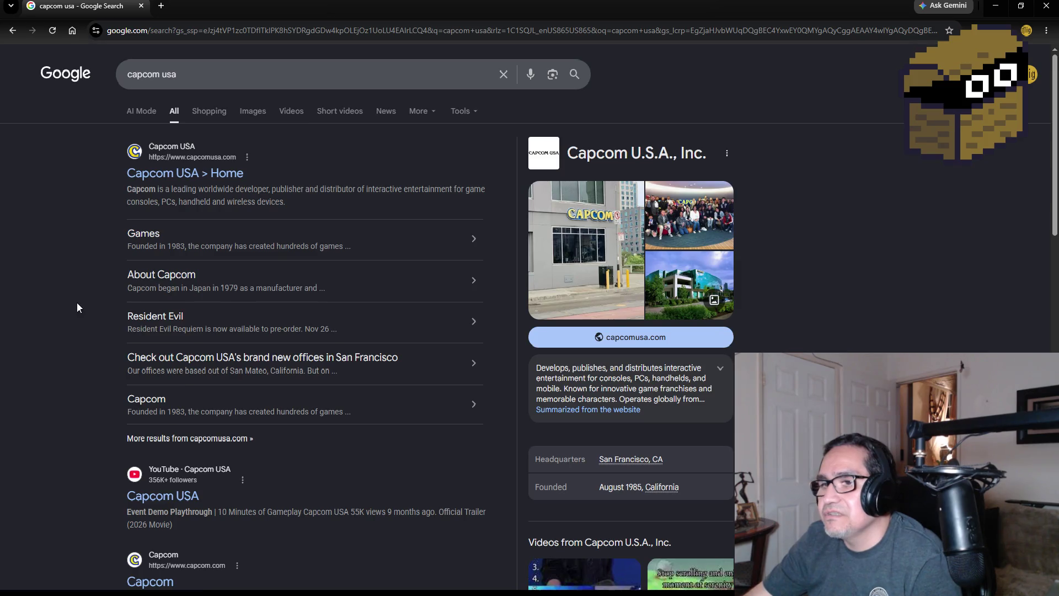
# Open Capcom USA's Games page from the Google results
pyautogui.scroll(-1, 78, 317)
pyautogui.scroll(1, 76, 317)
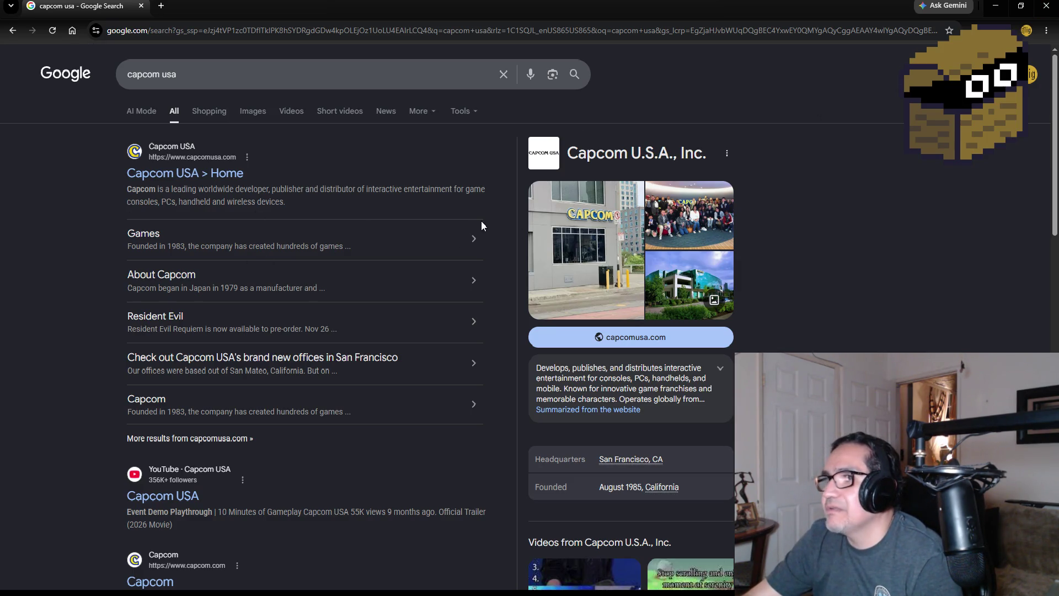
pyautogui.click(478, 241)
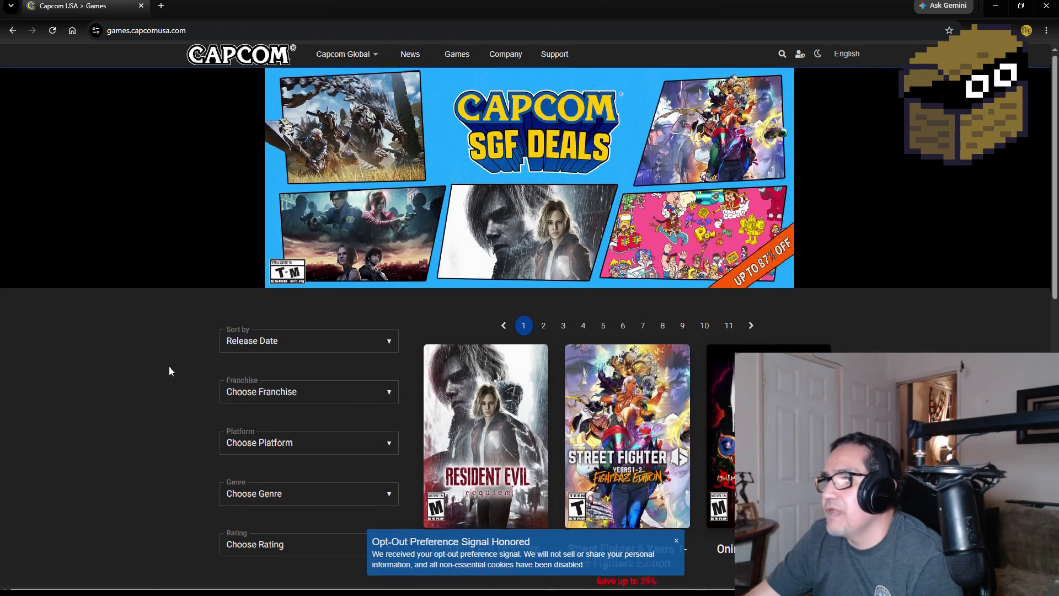
# Scroll through the Capcom games catalogue, then close Chrome
pyautogui.scroll(-2, 169, 366)
pyautogui.scroll(-1, 169, 361)
pyautogui.scroll(-2, 169, 360)
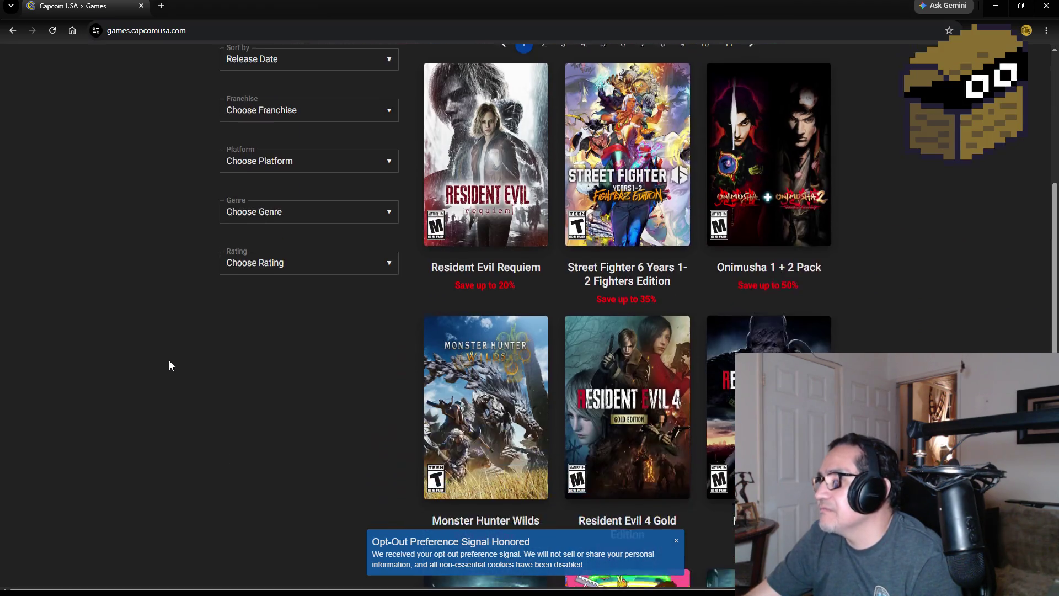
pyautogui.scroll(-6, 170, 360)
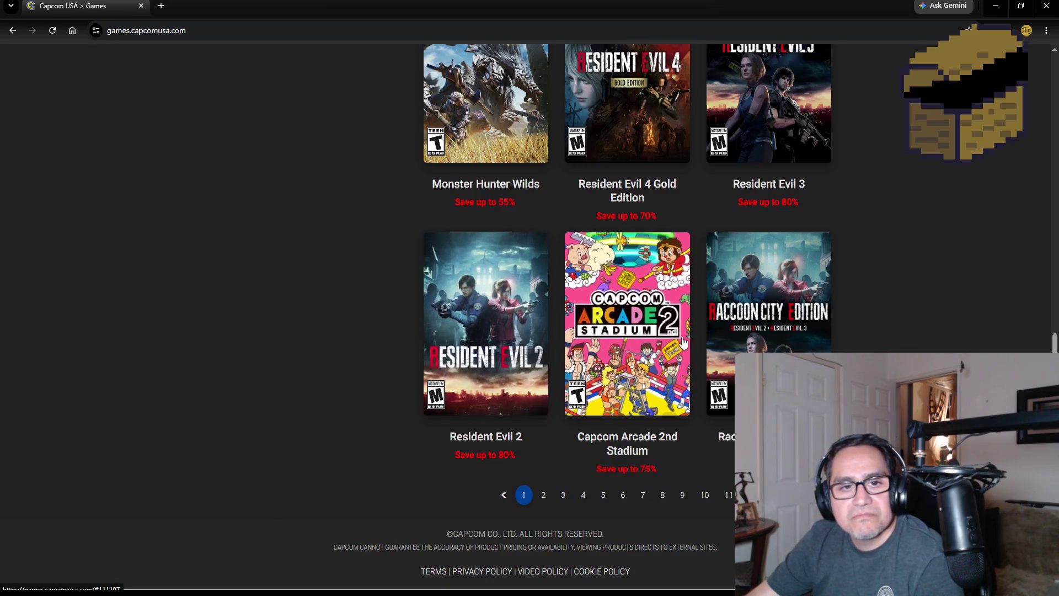
pyautogui.scroll(8, 720, 349)
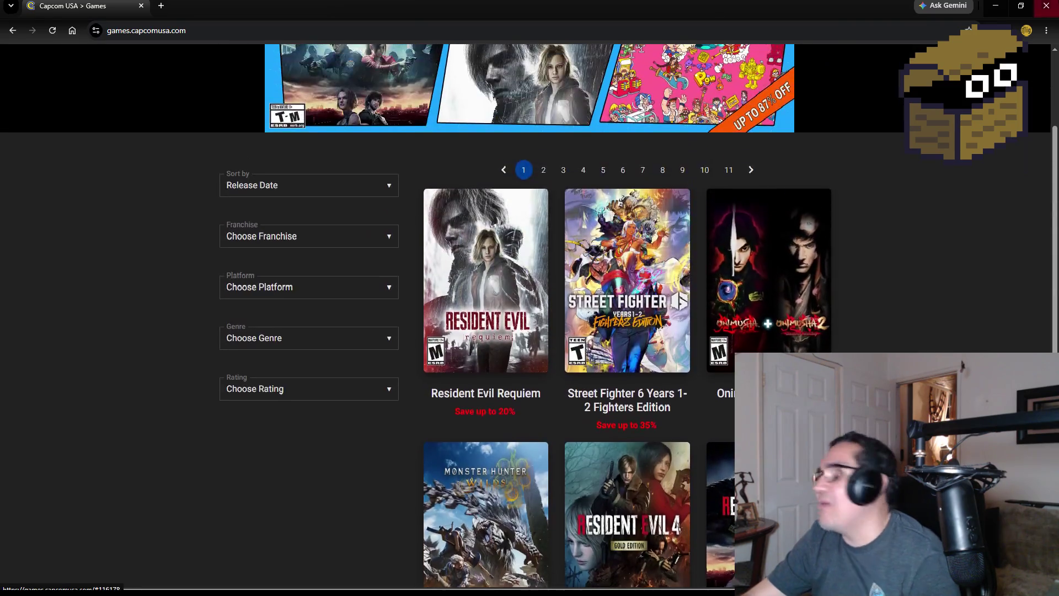
pyautogui.click(1044, 16)
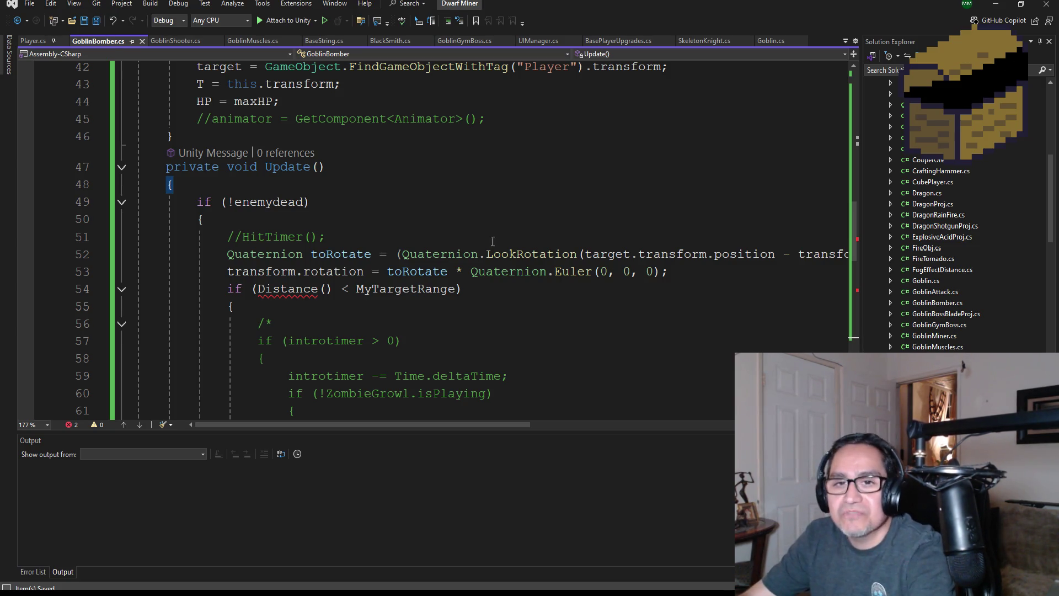
# Delete the walk-or-shoot block on lines 68–78 from GoblinBomber's Update method
pyautogui.scroll(-8, 424, 300)
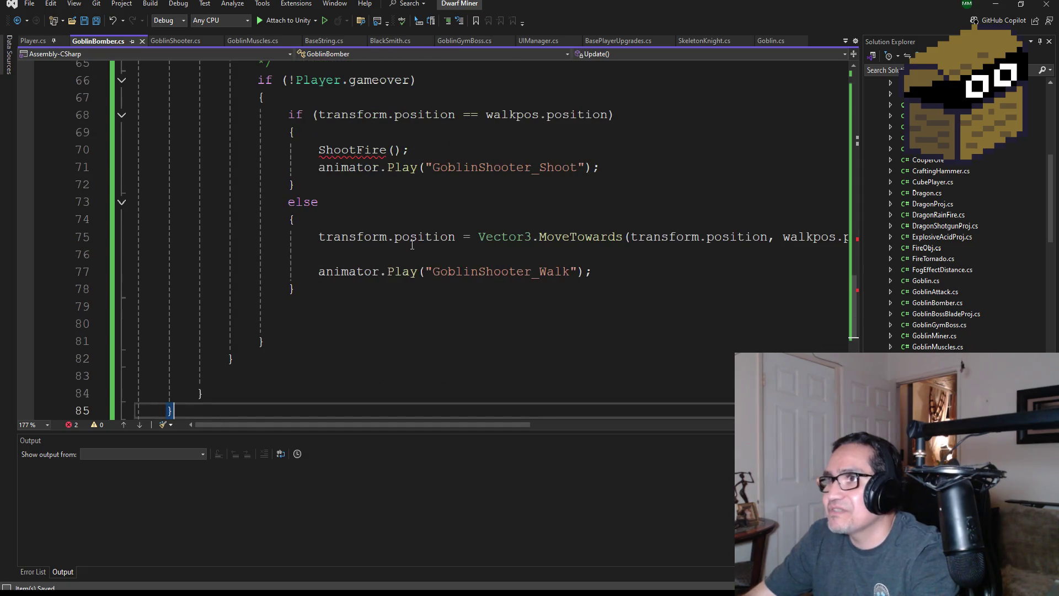
pyautogui.scroll(2, 416, 276)
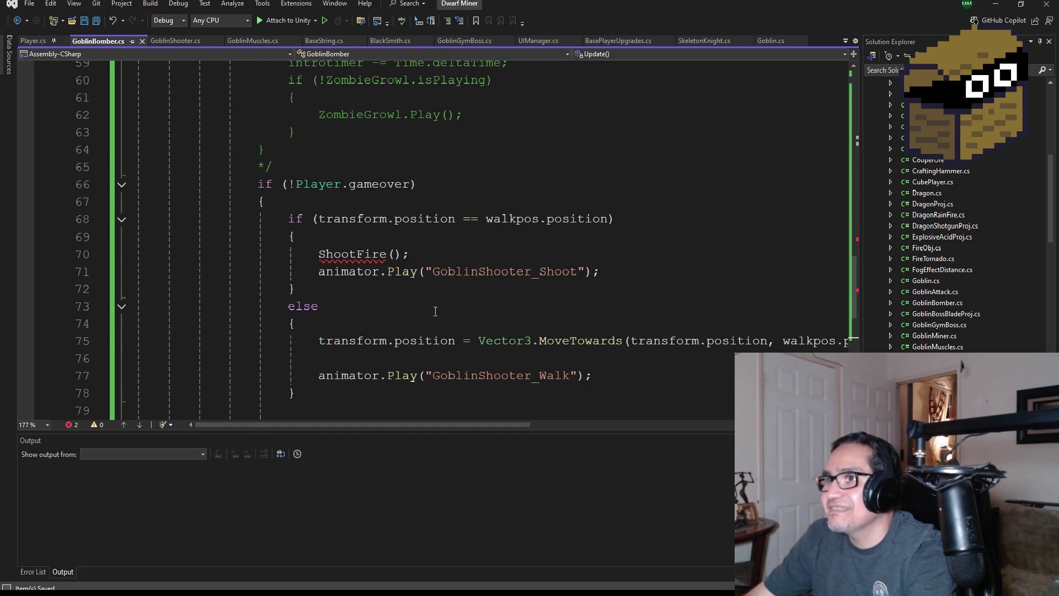
pyautogui.click(326, 255)
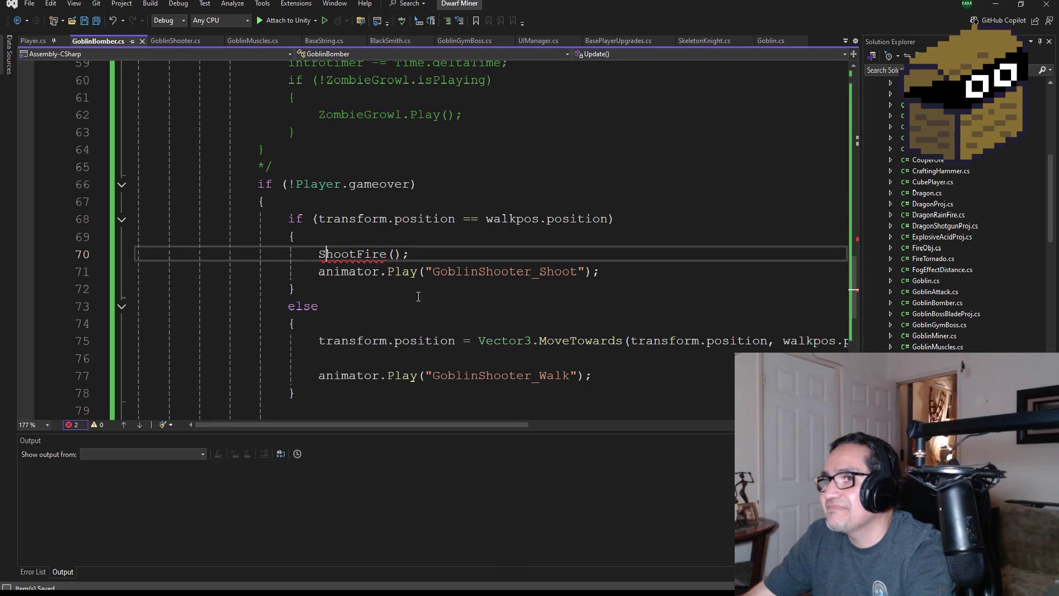
pyautogui.scroll(-1, 447, 298)
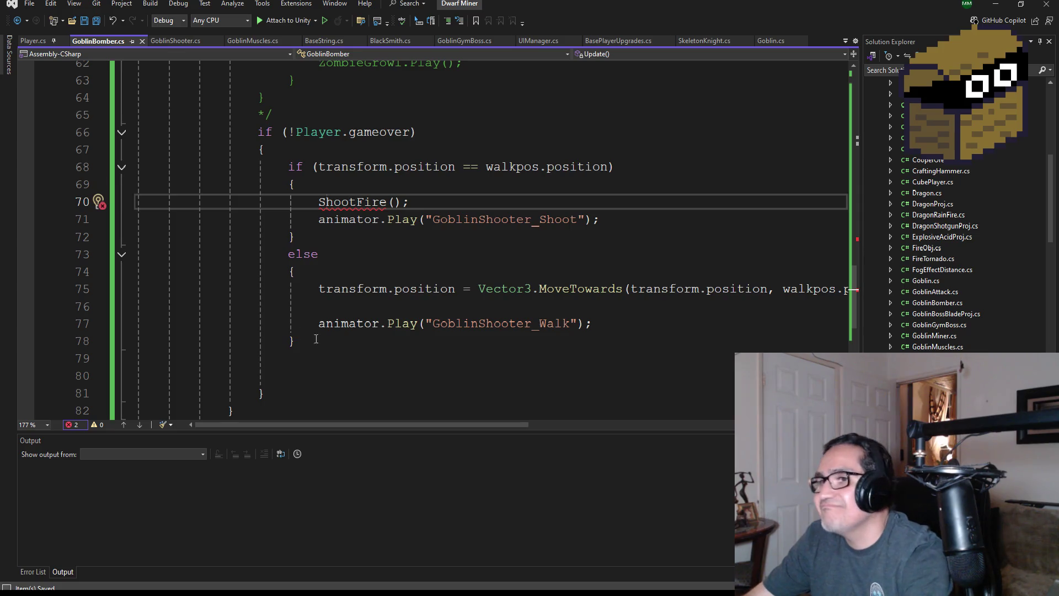
pyautogui.moveTo(320, 339)
pyautogui.mouseDown()
pyautogui.moveTo(210, 184)
pyautogui.moveTo(135, 167)
pyautogui.mouseUp()
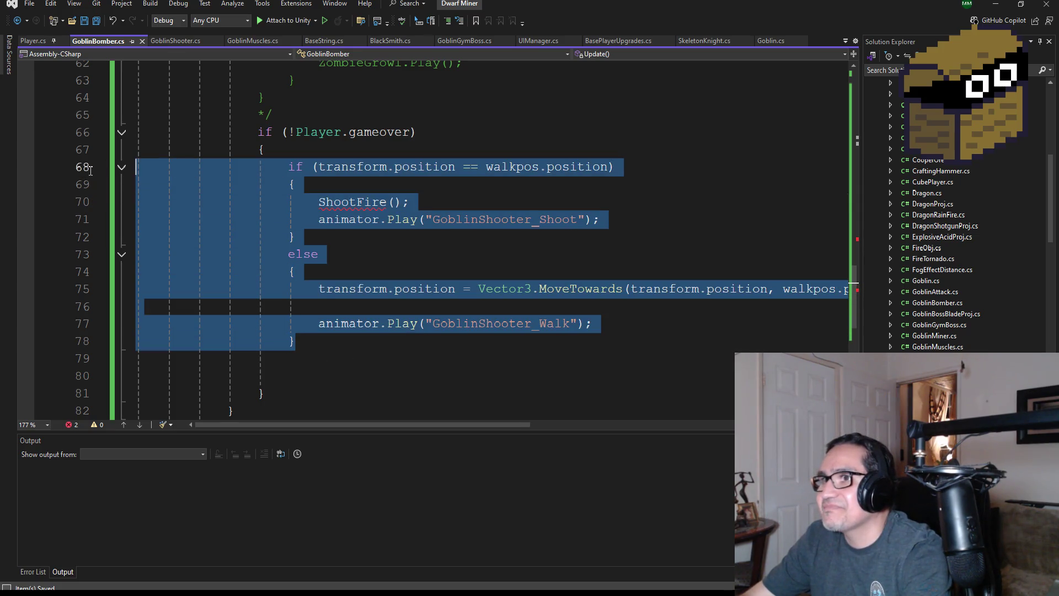
pyautogui.press('BackSpace')
pyautogui.press('Delete')
pyautogui.press('BackSpace')
# Add a blank line after line 73 and save GoblinBomber.cs
pyautogui.scroll(4, 498, 306)
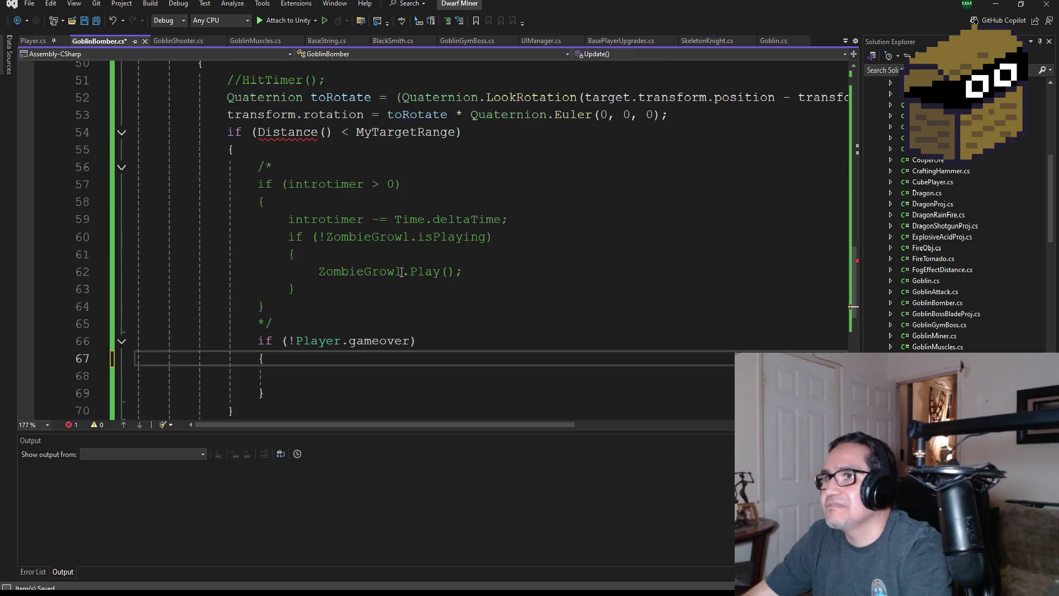
pyautogui.scroll(2, 394, 304)
pyautogui.scroll(2, 363, 268)
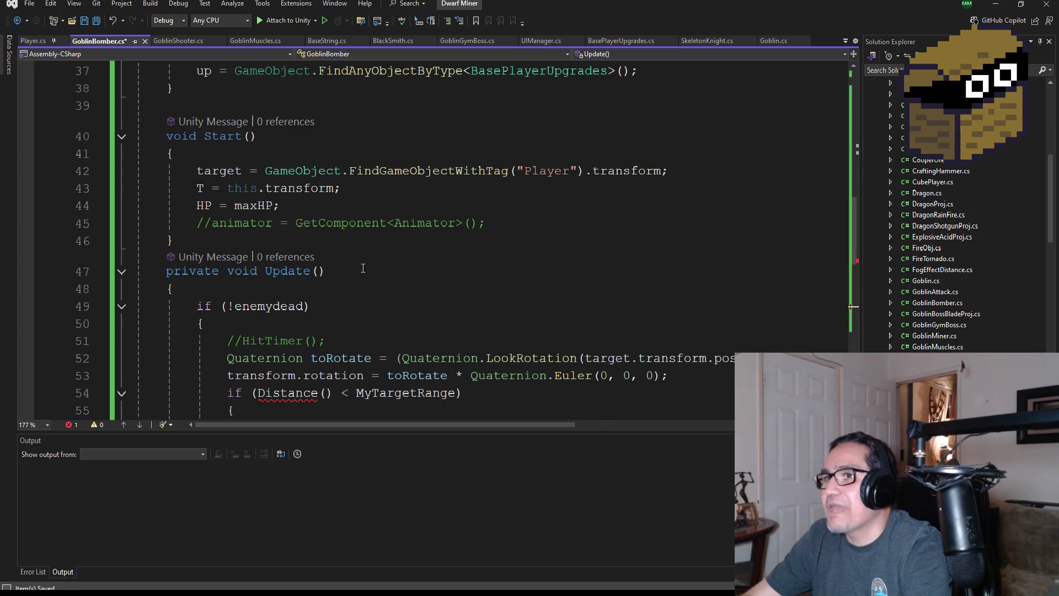
pyautogui.scroll(5, 387, 305)
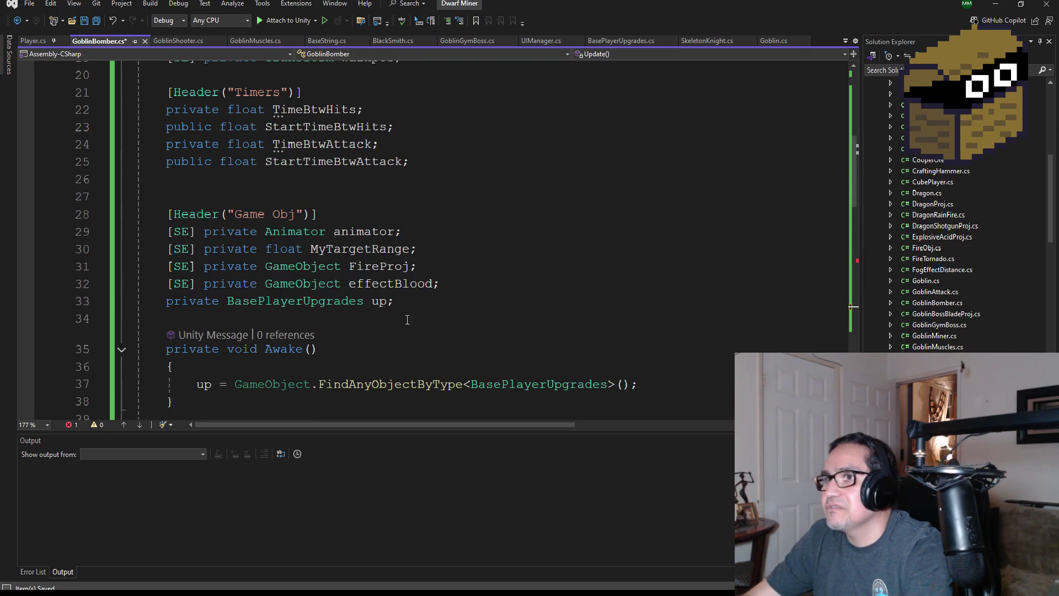
pyautogui.scroll(3, 404, 293)
pyautogui.scroll(-18, 438, 325)
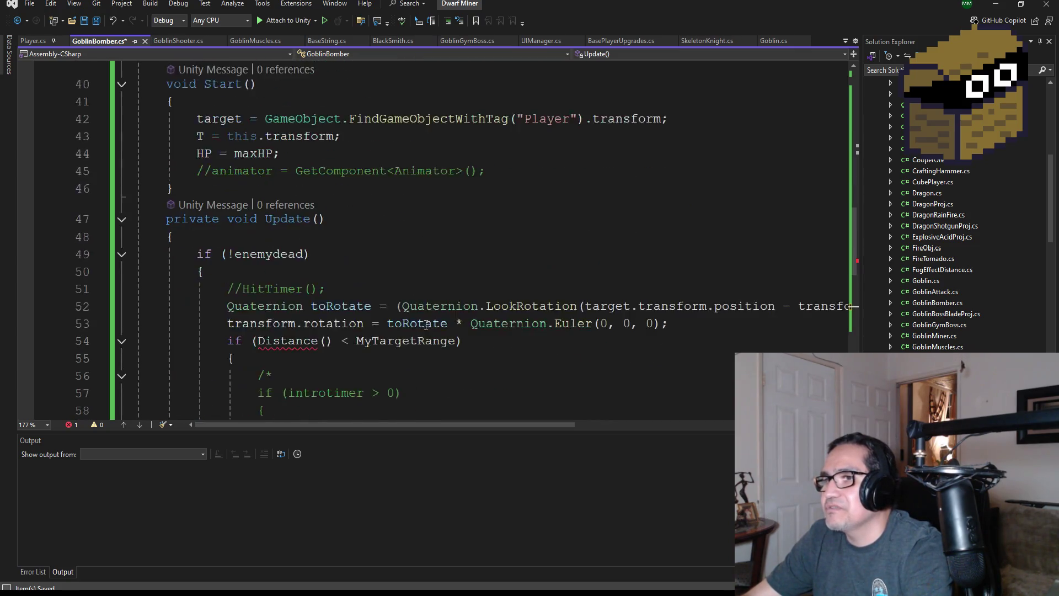
pyautogui.click(221, 208)
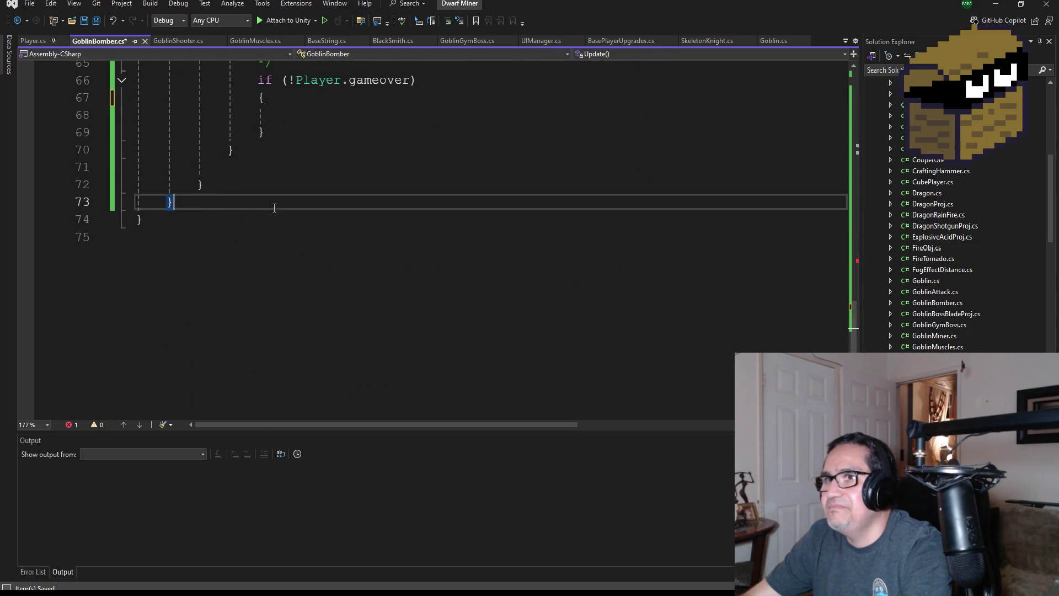
pyautogui.press('Return')
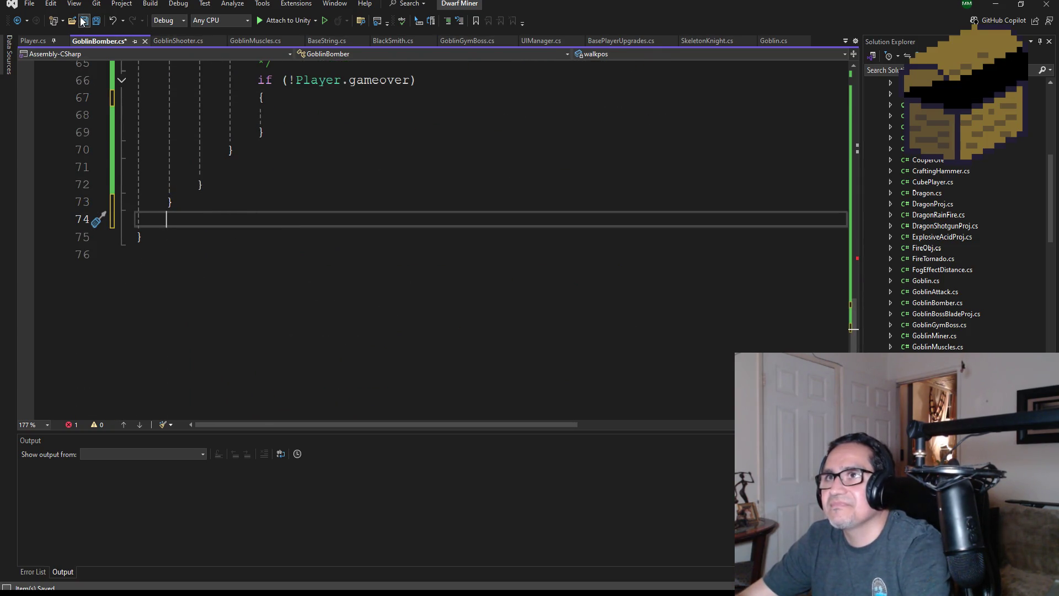
pyautogui.click(84, 20)
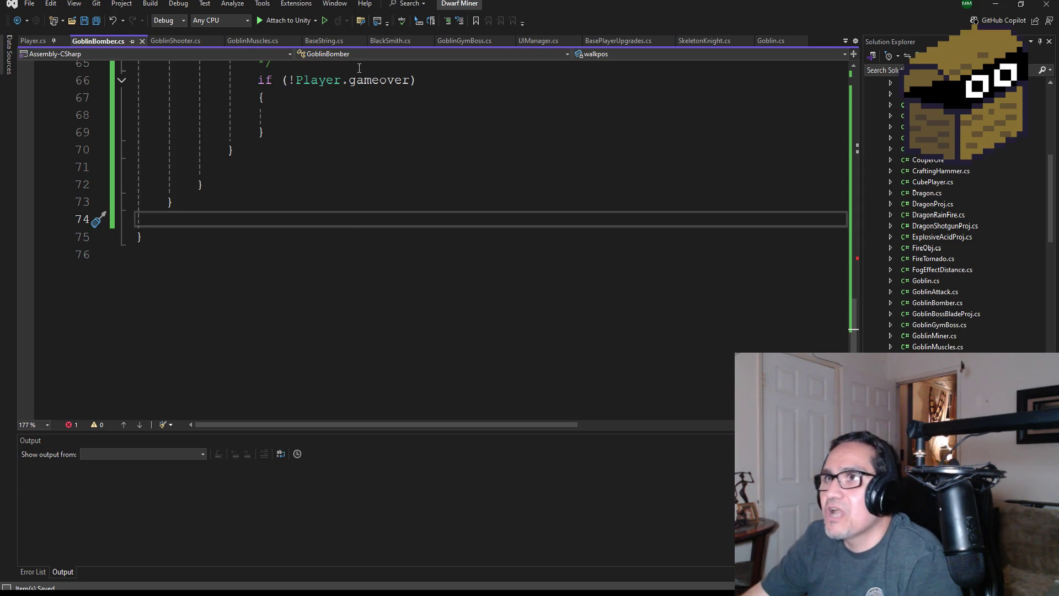
# Select the whole Distance() method in GoblinShooter.cs
pyautogui.click(181, 41)
pyautogui.scroll(-15, 283, 261)
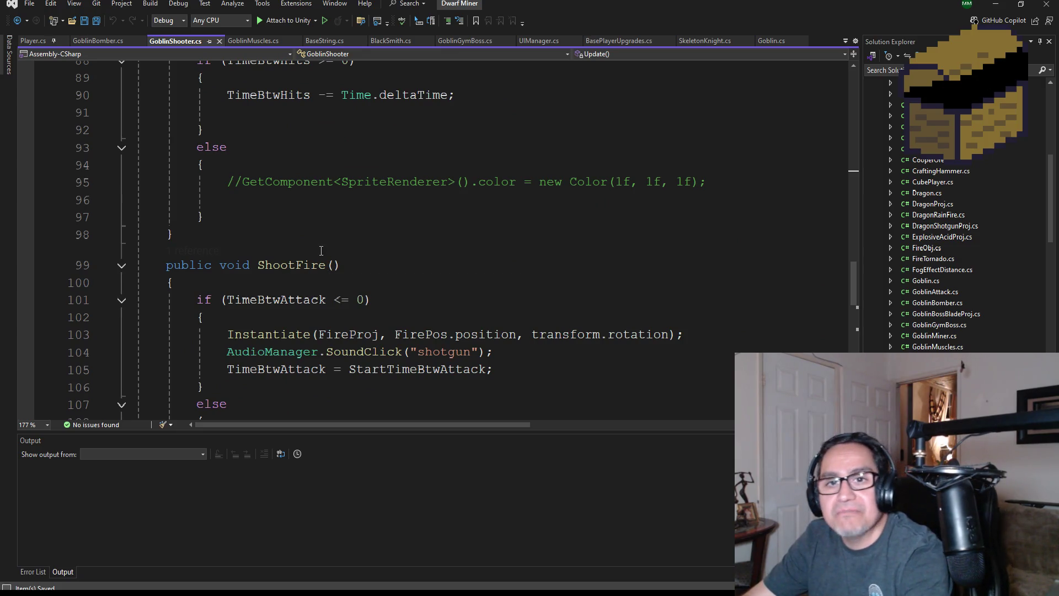
pyautogui.scroll(2, 306, 199)
pyautogui.scroll(3, 306, 200)
pyautogui.scroll(-8, 280, 314)
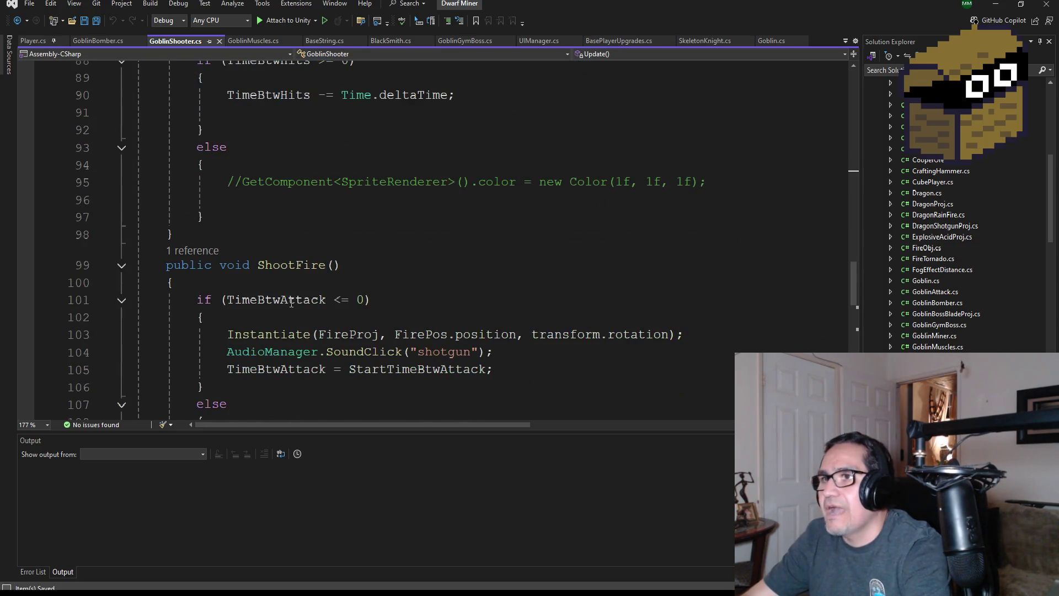
pyautogui.scroll(-6, 290, 305)
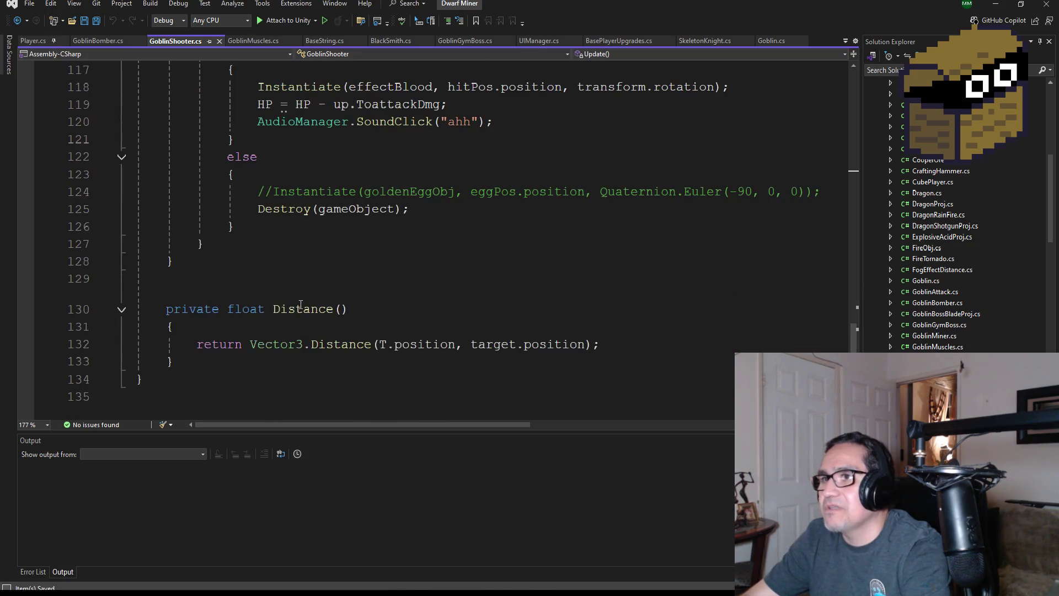
pyautogui.scroll(-1, 325, 330)
pyautogui.moveTo(200, 313); pyautogui.dragTo(137, 256)
pyautogui.hotkey('ctrl', 'c')
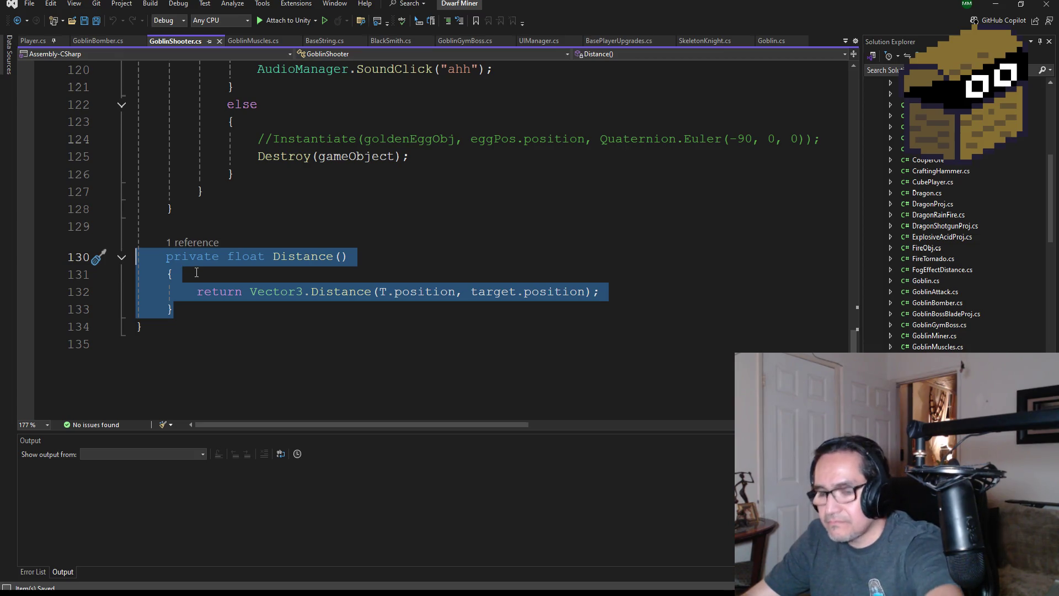
# Paste Distance() at the end of the GoblinBomber class
pyautogui.click(91, 41)
pyautogui.scroll(-1, 267, 283)
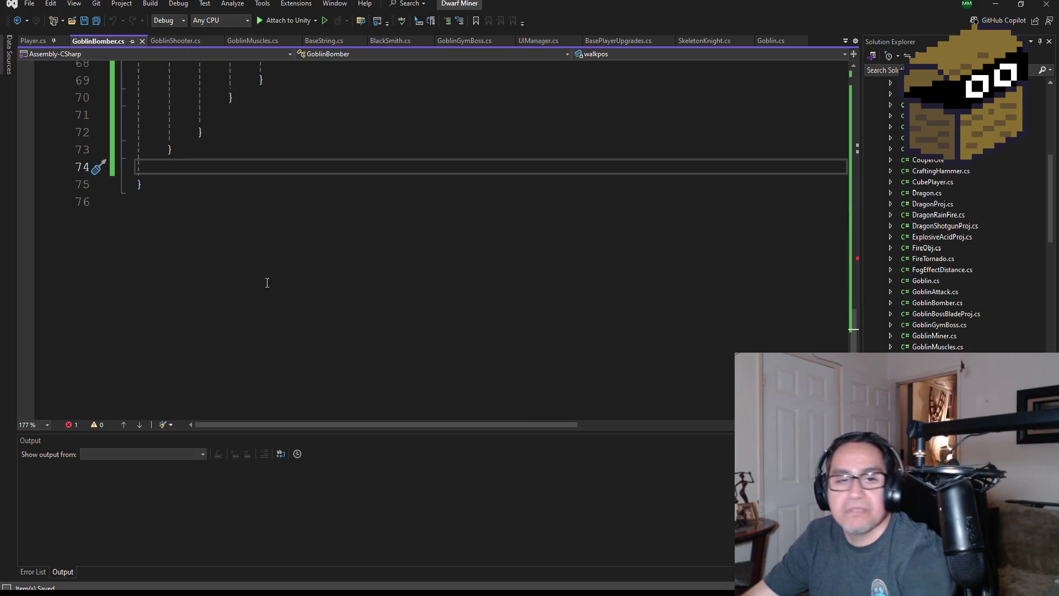
pyautogui.hotkey('ctrl', 'v')
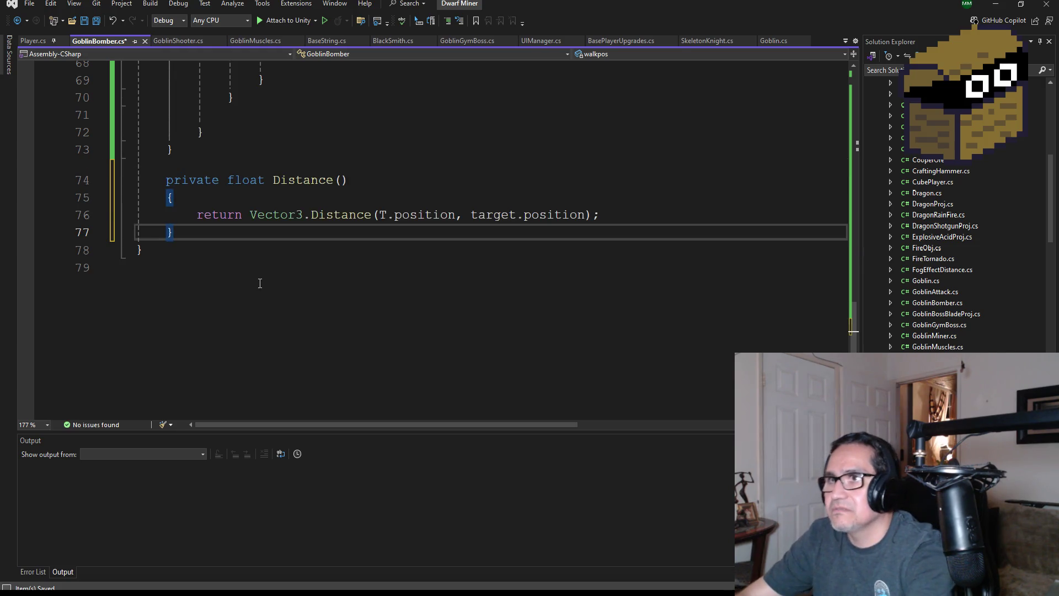
pyautogui.scroll(11, 265, 279)
pyautogui.scroll(4, 233, 205)
# Save GoblinBomber.cs and review its MyTargetRange, FireProj and effectBlood fields
pyautogui.click(97, 23)
pyautogui.scroll(-6, 325, 269)
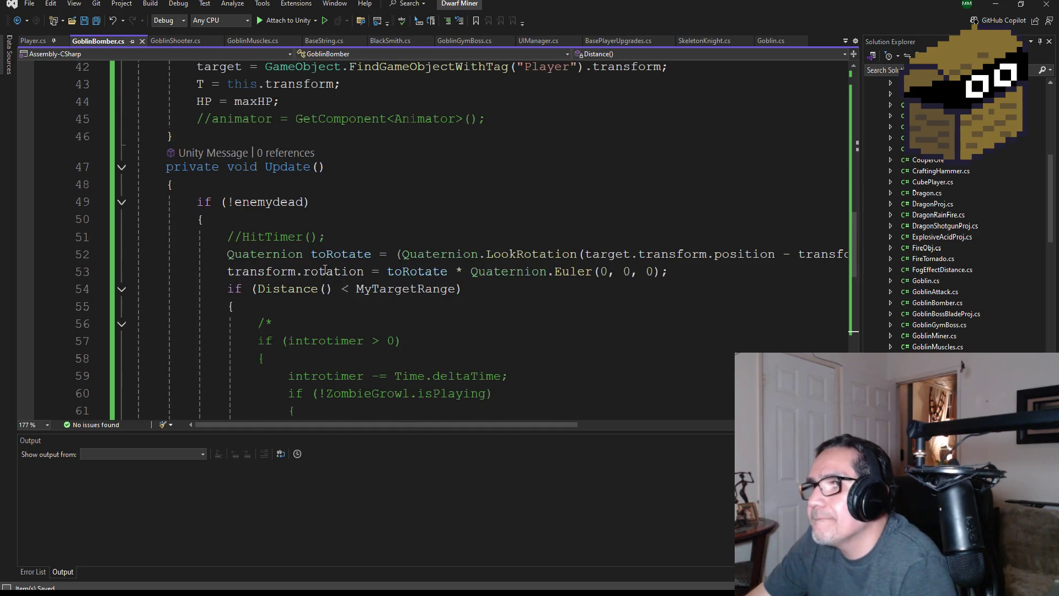
pyautogui.scroll(-7, 325, 268)
pyautogui.scroll(6, 377, 269)
pyautogui.scroll(9, 376, 269)
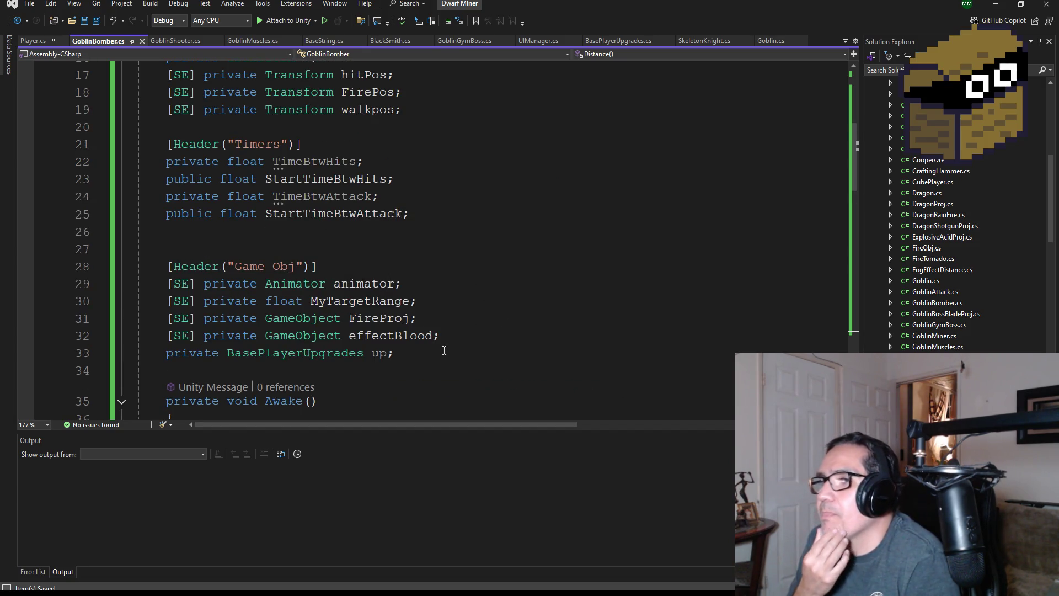
pyautogui.click(441, 316)
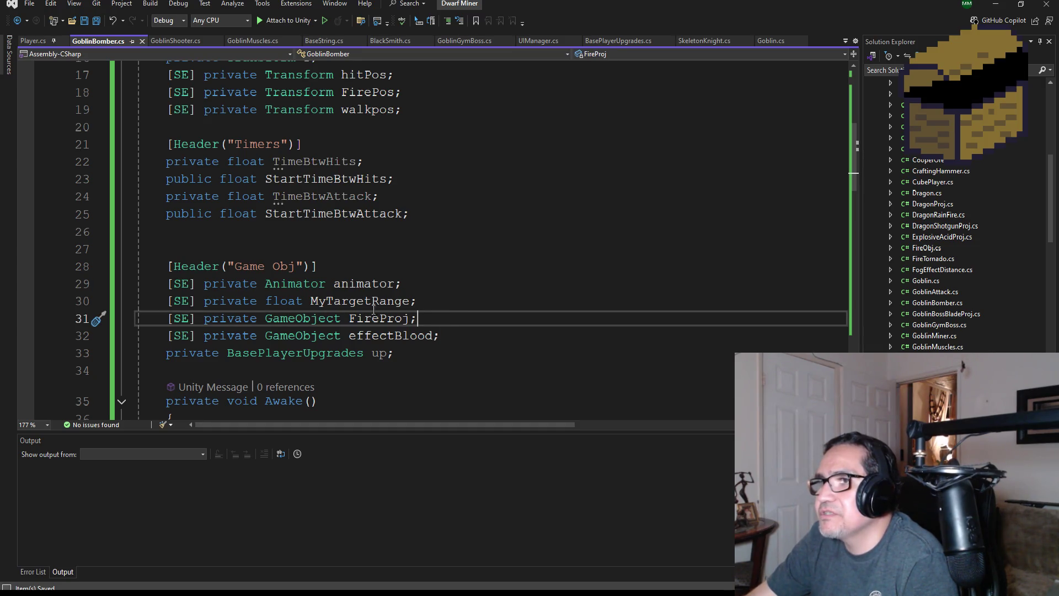
# Comment out the Animator field with // and save GoblinBomber.cs
pyautogui.click(168, 283)
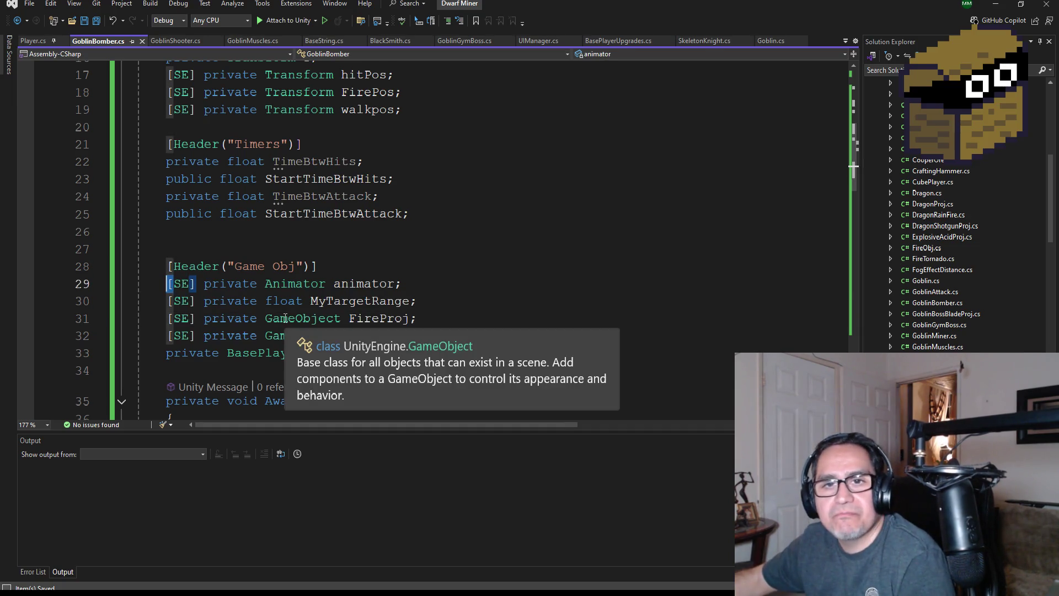
pyautogui.press('Delete')
pyautogui.write('//')
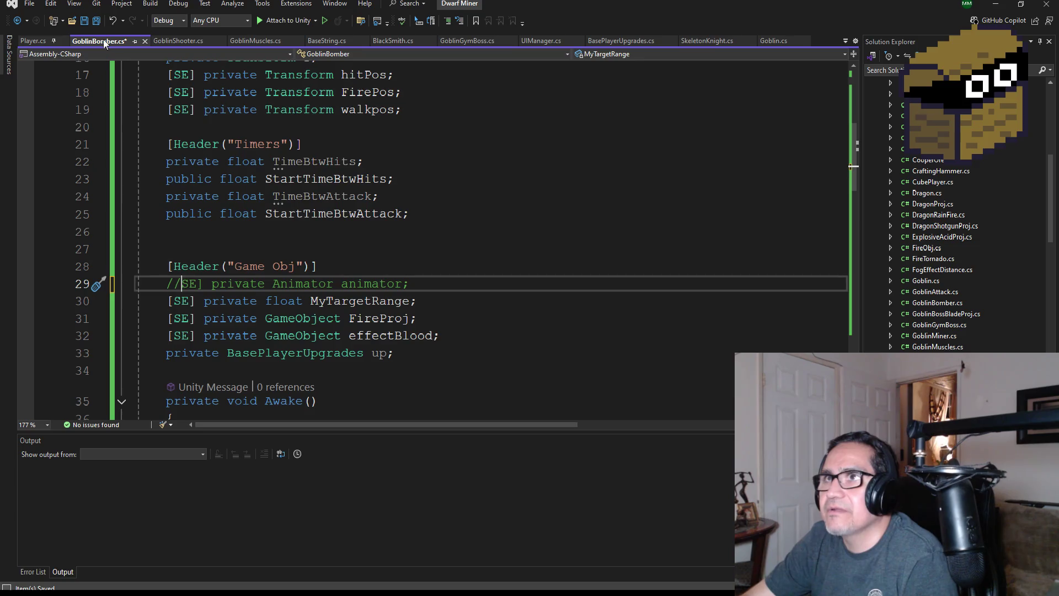
pyautogui.click(97, 23)
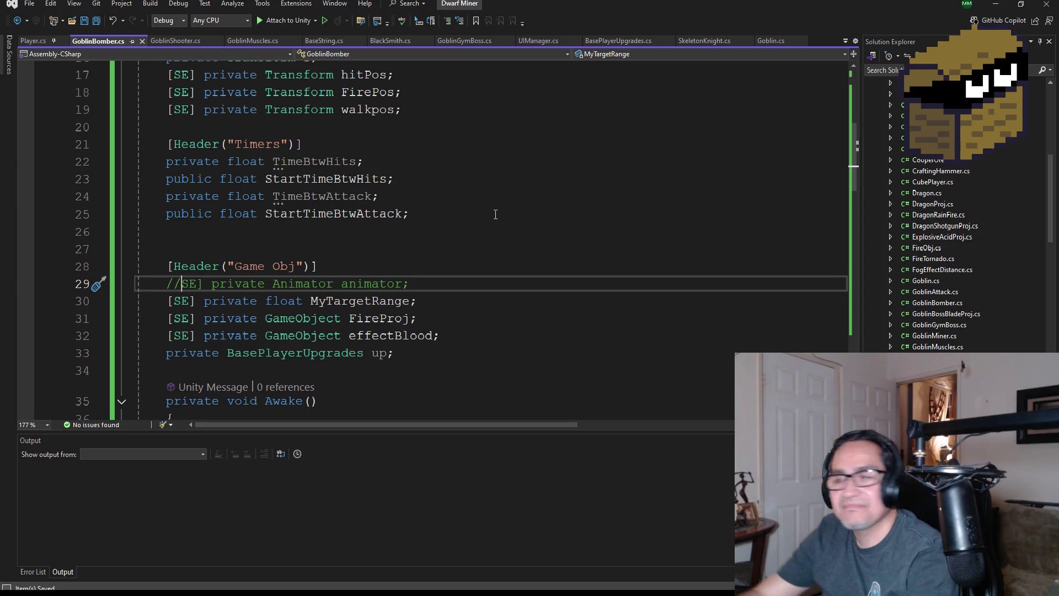
pyautogui.scroll(-2, 485, 114)
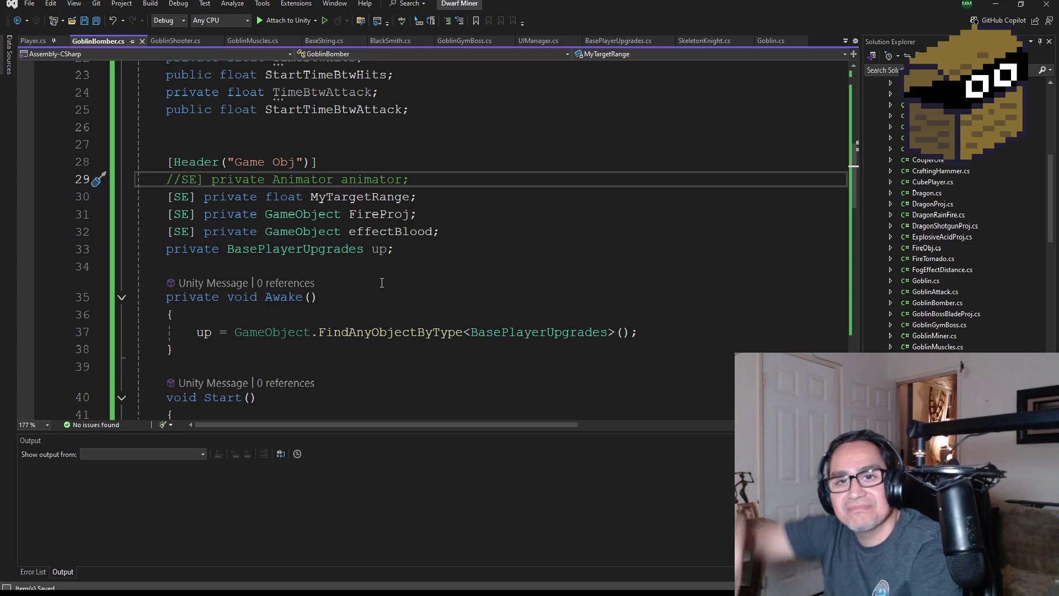
pyautogui.scroll(-1, 397, 272)
pyautogui.scroll(2, 411, 262)
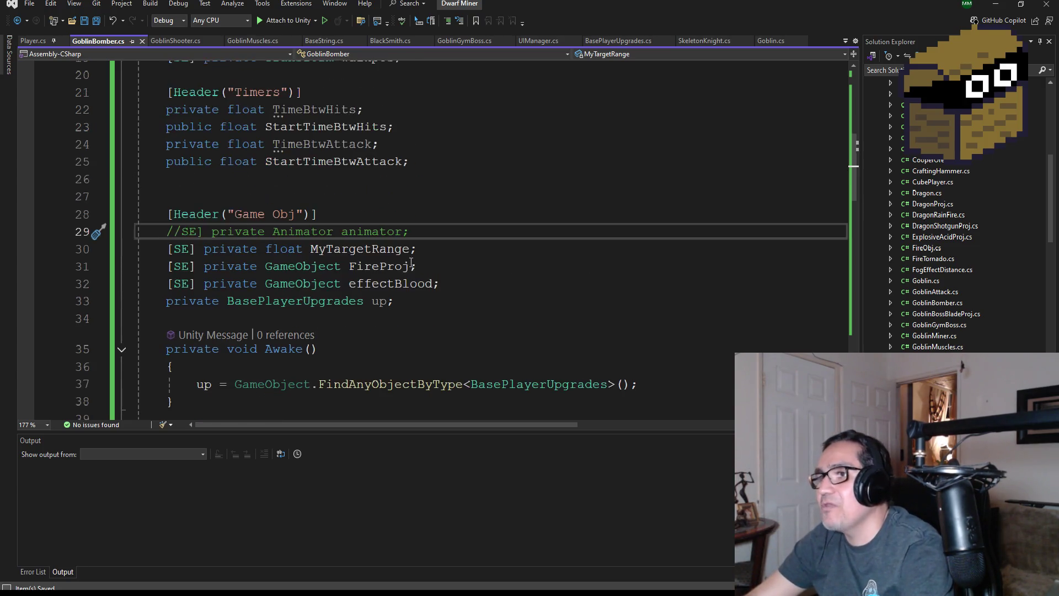
pyautogui.scroll(1, 400, 301)
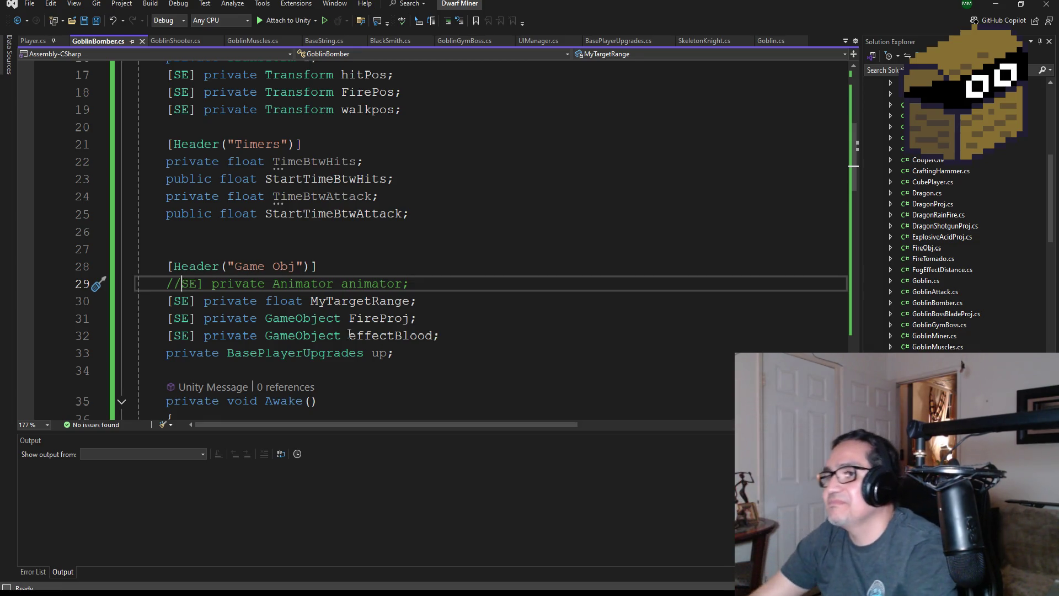
pyautogui.scroll(1, 345, 312)
pyautogui.scroll(-1, 394, 383)
# Delete the FireProj field declaration and save the script
pyautogui.click(386, 319)
pyautogui.click(430, 322)
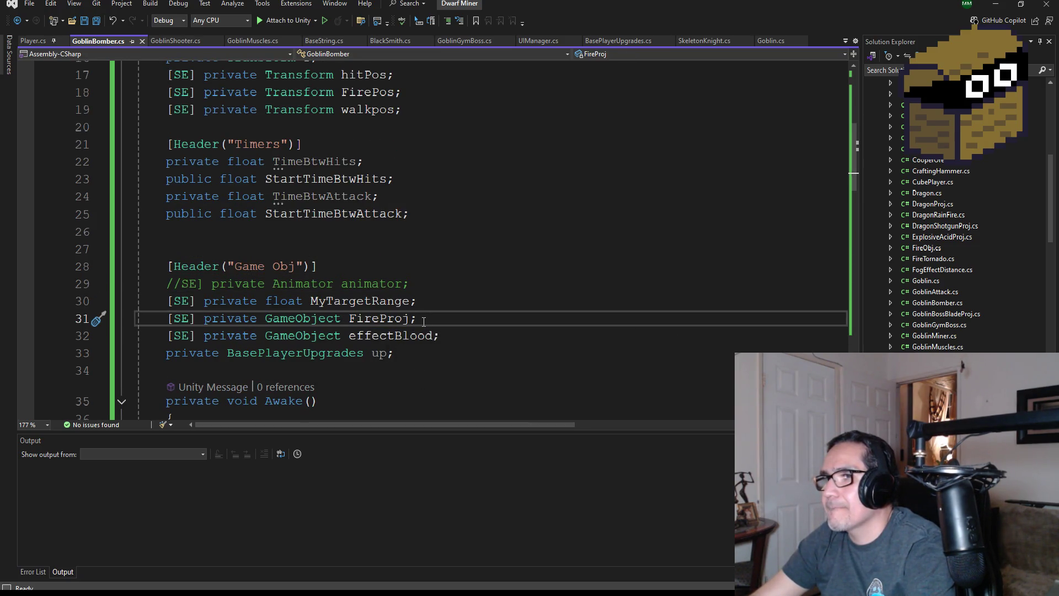
pyautogui.click(169, 320)
pyautogui.moveTo(418, 318); pyautogui.dragTo(120, 324)
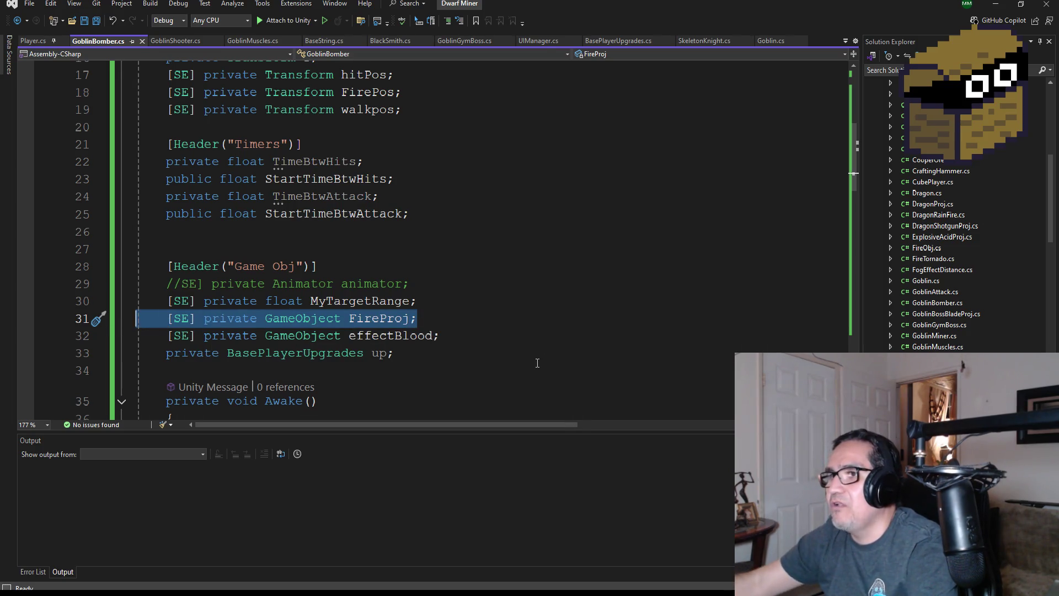
pyautogui.press('BackSpace')
pyautogui.press('BackSpace')
pyautogui.scroll(5, 283, 211)
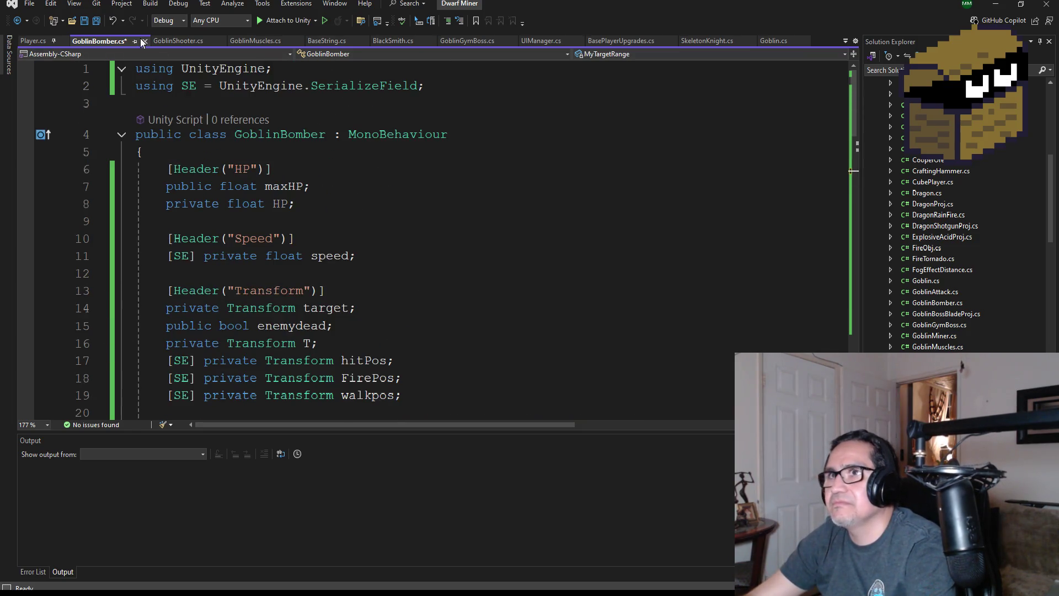
pyautogui.hotkey('ctrl', 's')
# Add an empty public void Run() method after Update and save
pyautogui.scroll(-13, 400, 285)
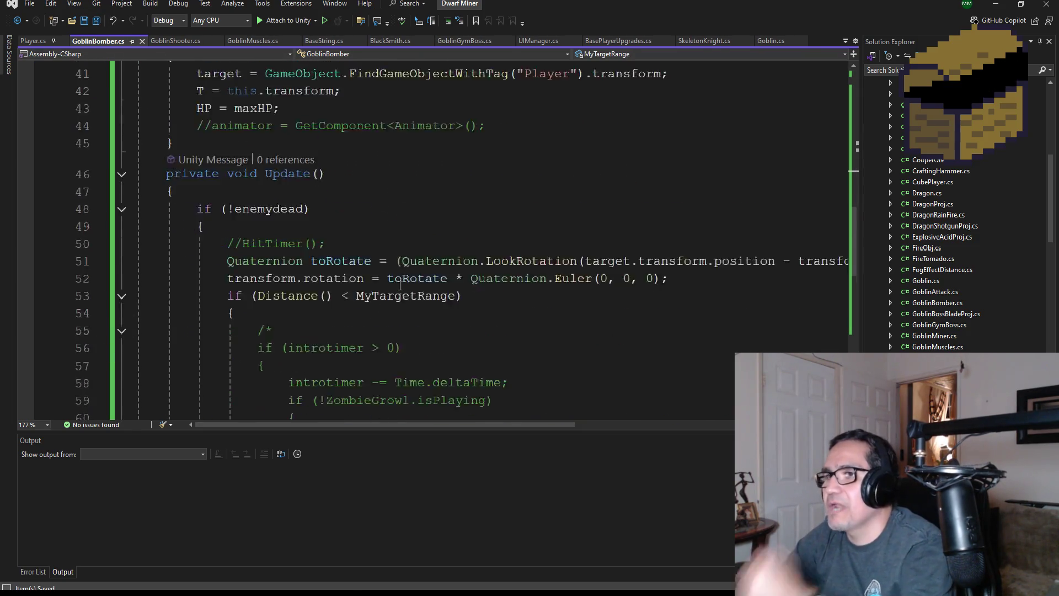
pyautogui.scroll(-7, 401, 285)
pyautogui.click(202, 268)
pyautogui.press('Return')
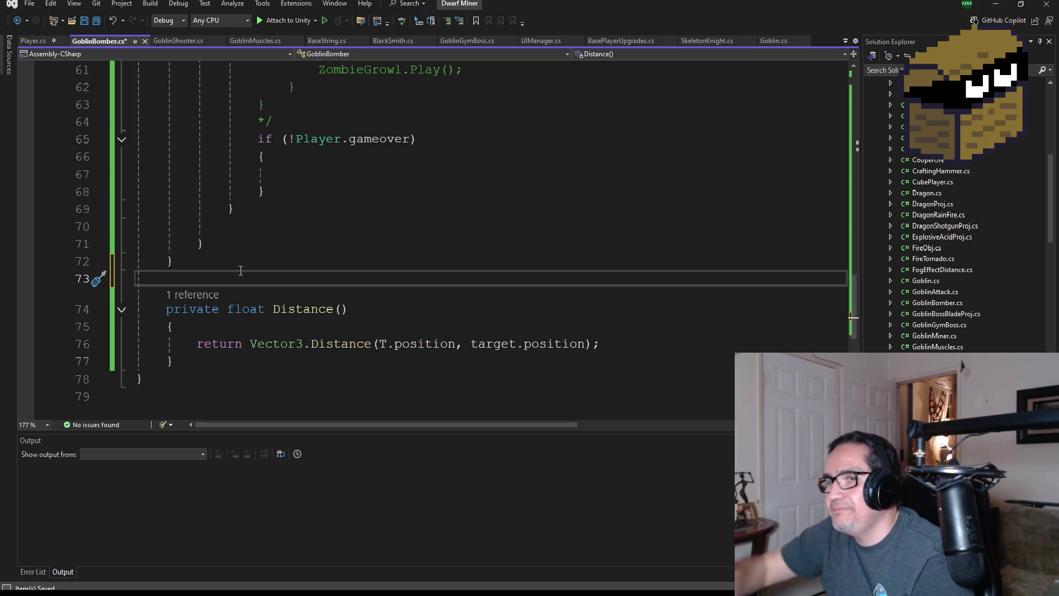
pyautogui.write('public void Run()')
pyautogui.press('Return')
pyautogui.write('{')
pyautogui.scroll(2, 199, 166)
pyautogui.hotkey('ctrl', 's')
pyautogui.scroll(5, 391, 234)
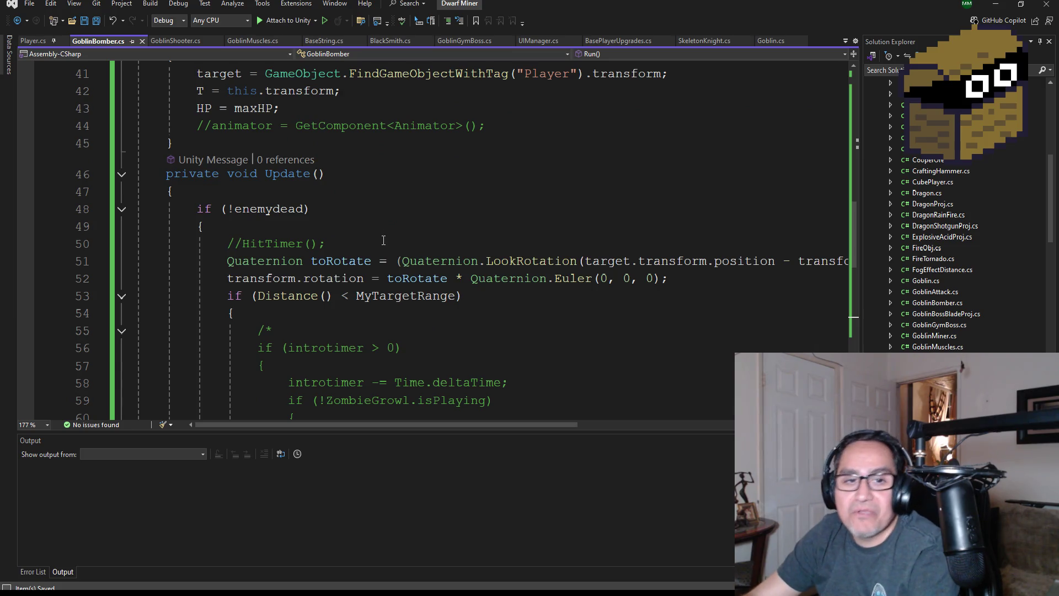
pyautogui.scroll(-7, 384, 240)
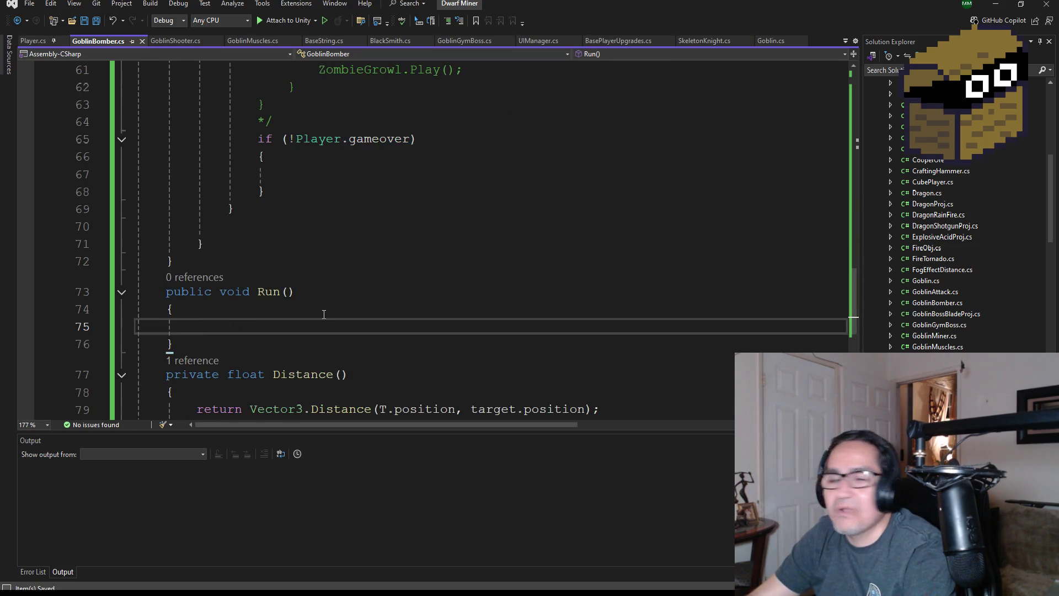
pyautogui.scroll(16, 326, 287)
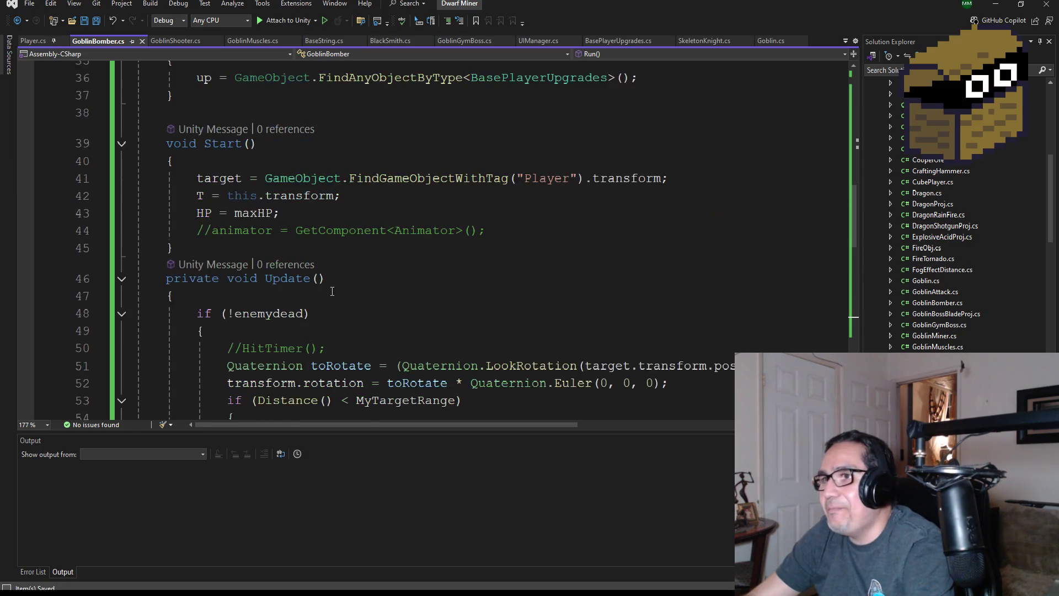
pyautogui.scroll(4, 338, 284)
pyautogui.scroll(-3, 342, 287)
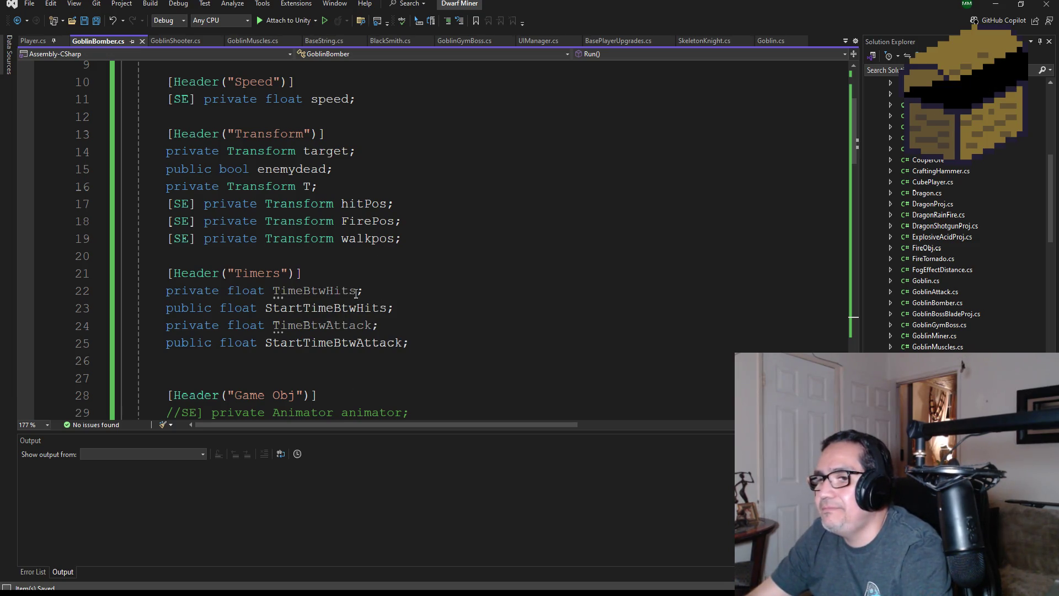
pyautogui.scroll(-2, 352, 304)
pyautogui.scroll(-9, 352, 303)
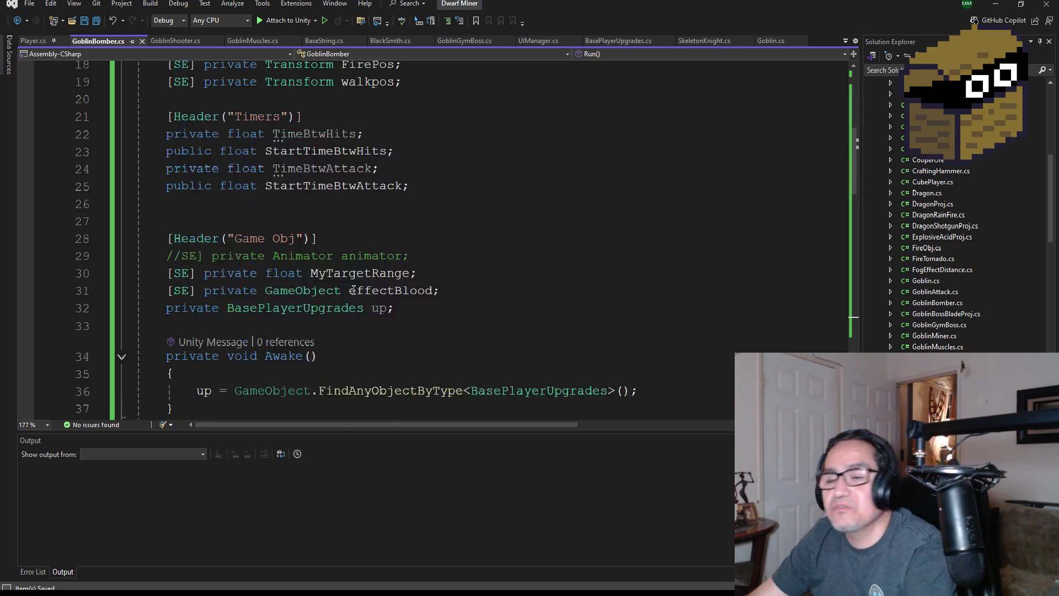
pyautogui.scroll(-7, 324, 284)
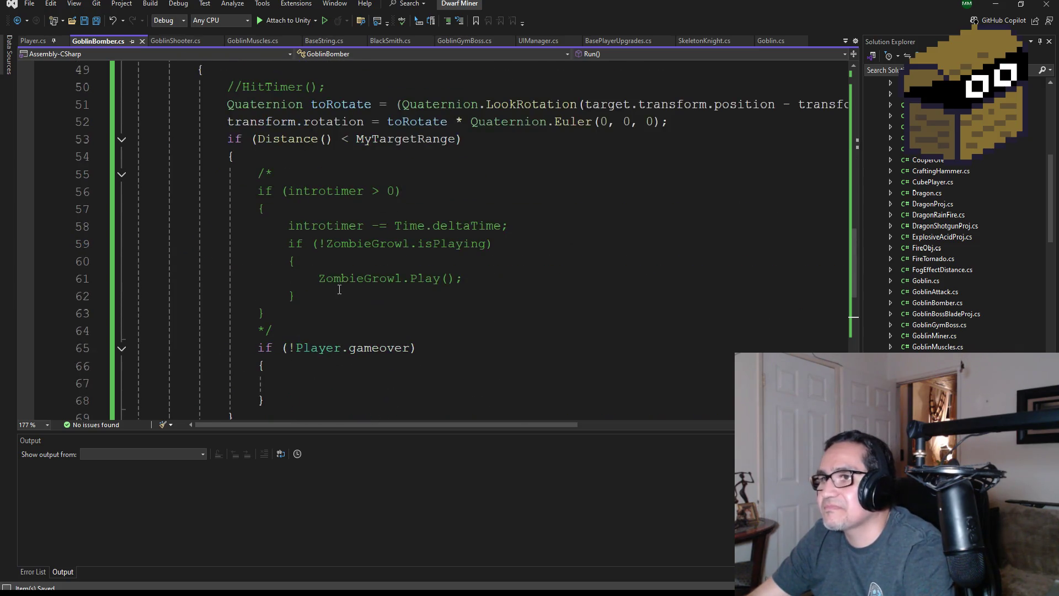
pyautogui.scroll(10, 331, 276)
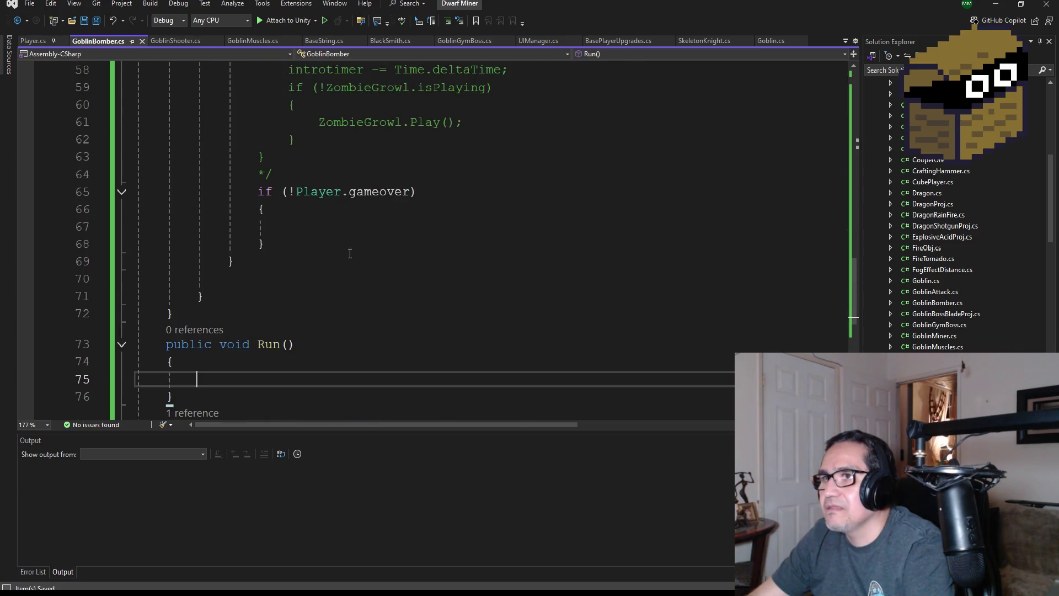
pyautogui.scroll(4, 293, 236)
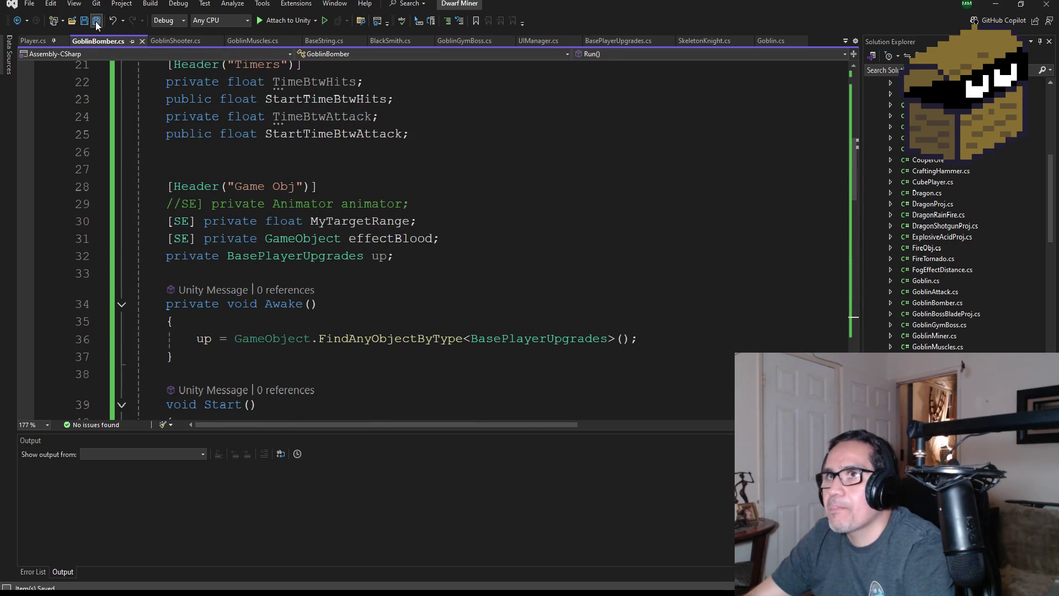
pyautogui.scroll(7, 383, 224)
pyautogui.scroll(-3, 406, 239)
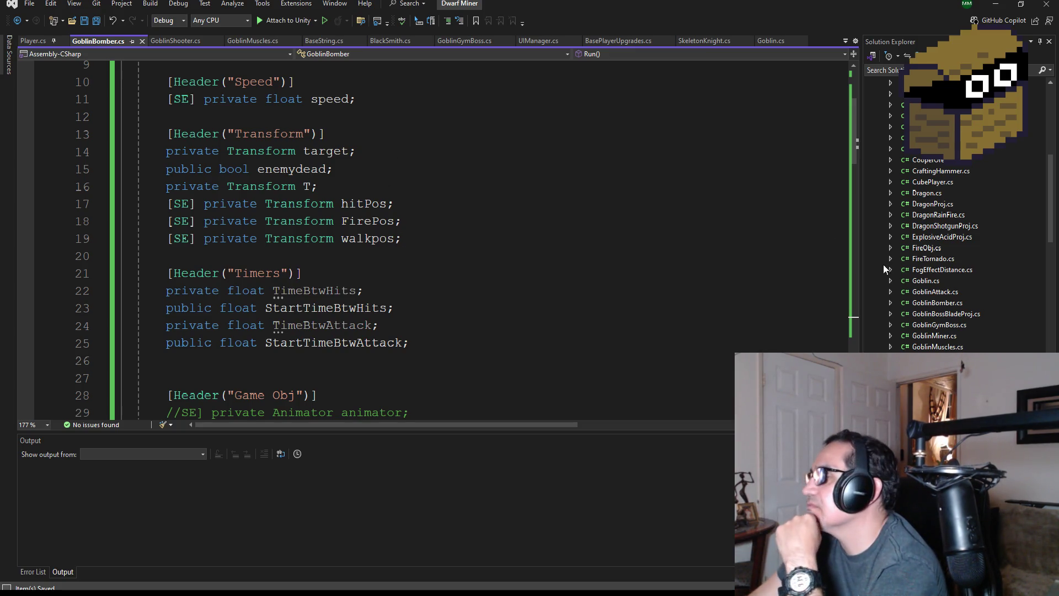
pyautogui.scroll(-3, 884, 266)
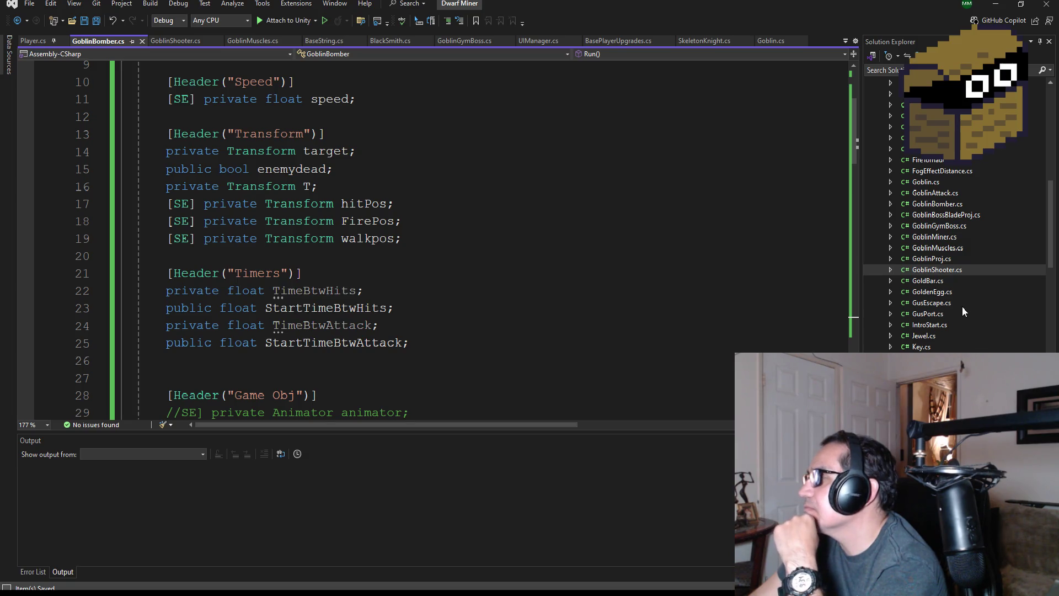
pyautogui.scroll(-2, 953, 308)
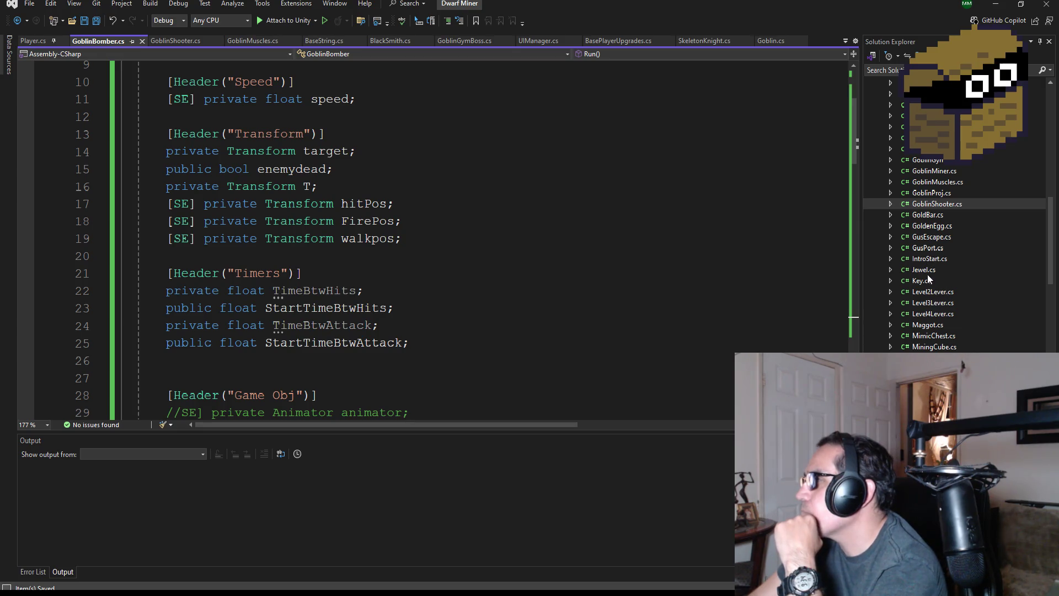
pyautogui.scroll(-3, 932, 309)
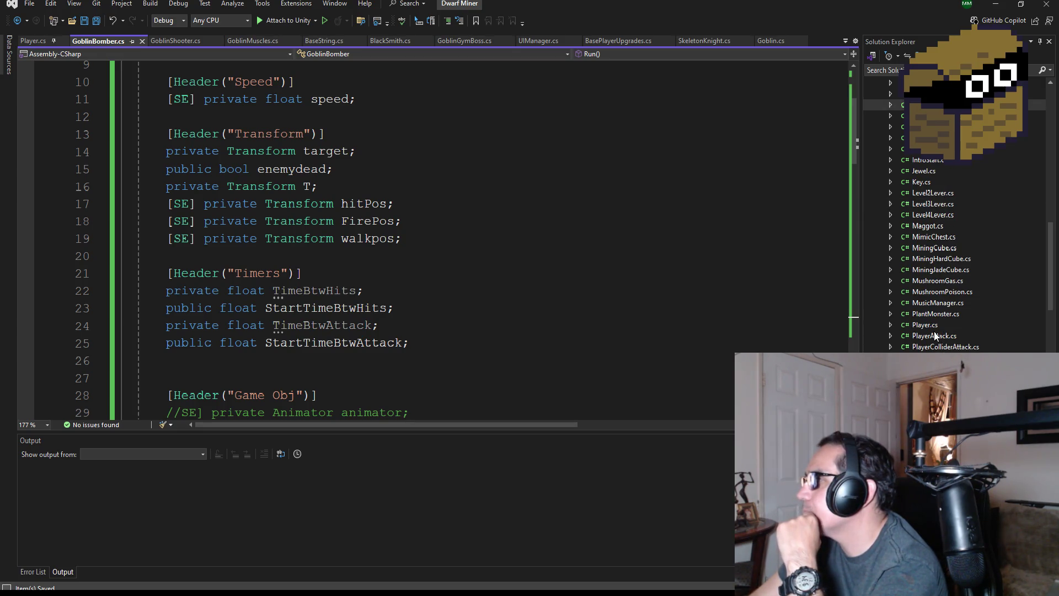
pyautogui.scroll(-3, 936, 332)
pyautogui.scroll(-2, 959, 309)
pyautogui.scroll(-2, 949, 302)
pyautogui.scroll(-2, 938, 295)
pyautogui.scroll(3, 929, 259)
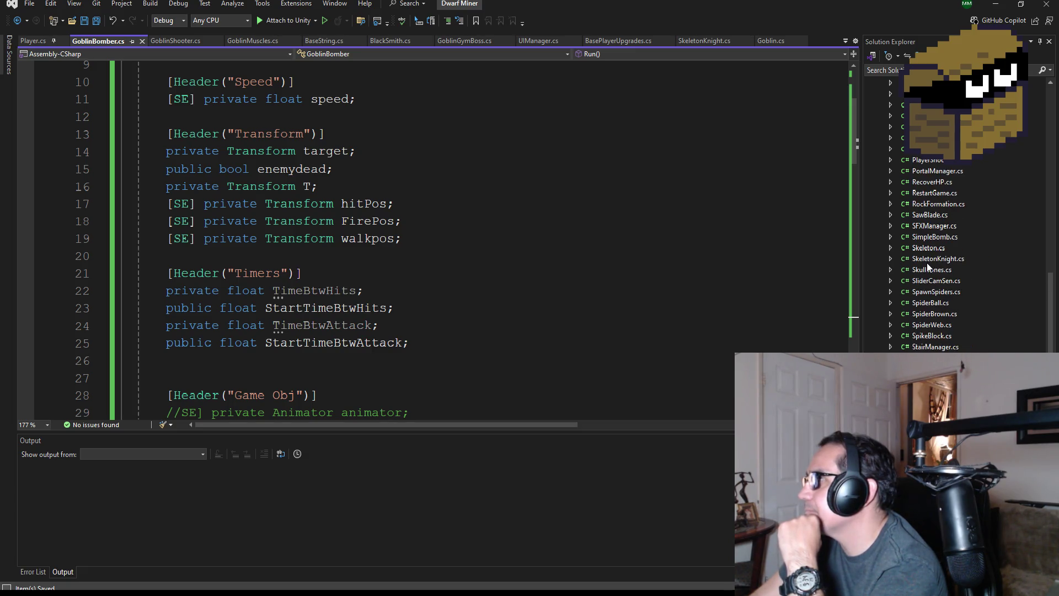
pyautogui.scroll(3, 928, 268)
pyautogui.scroll(15, 936, 264)
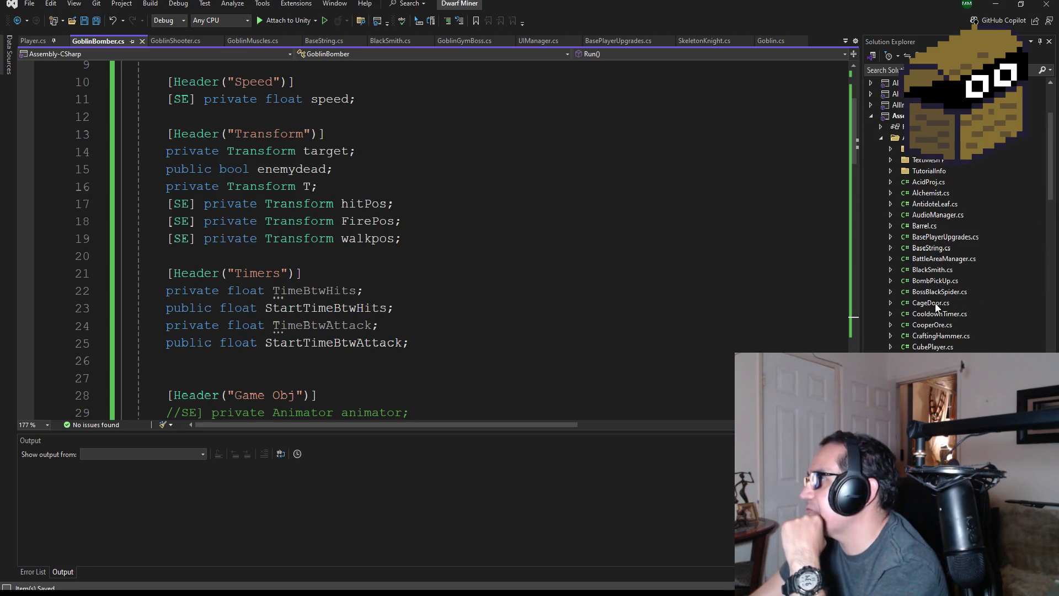
pyautogui.doubleClick(932, 269)
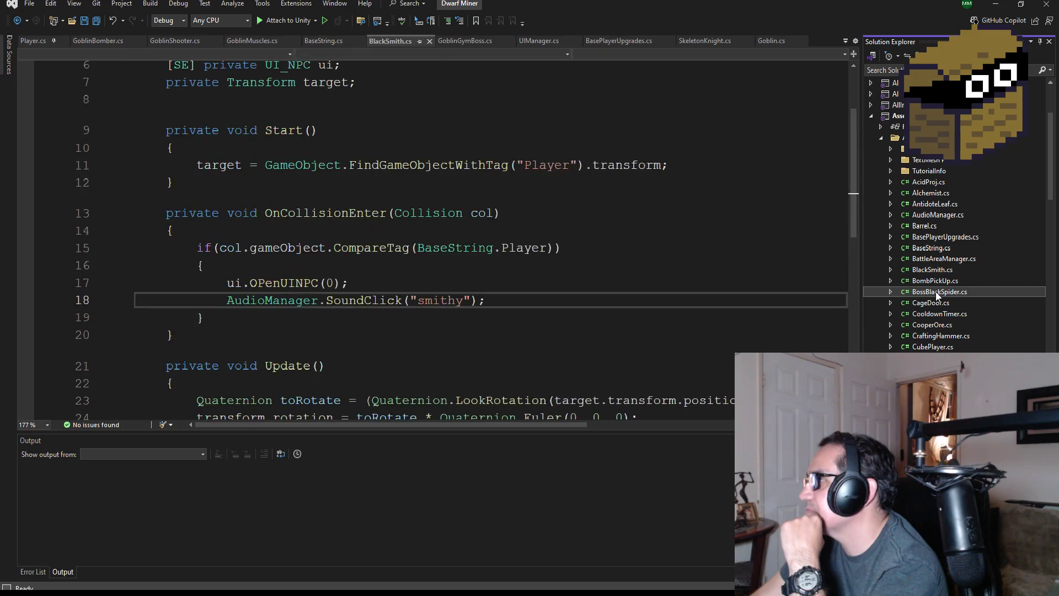
# Open BossBlackSpider.cs and select its movePositions, nextPos and nextPosIndex declarations
pyautogui.doubleClick(936, 292)
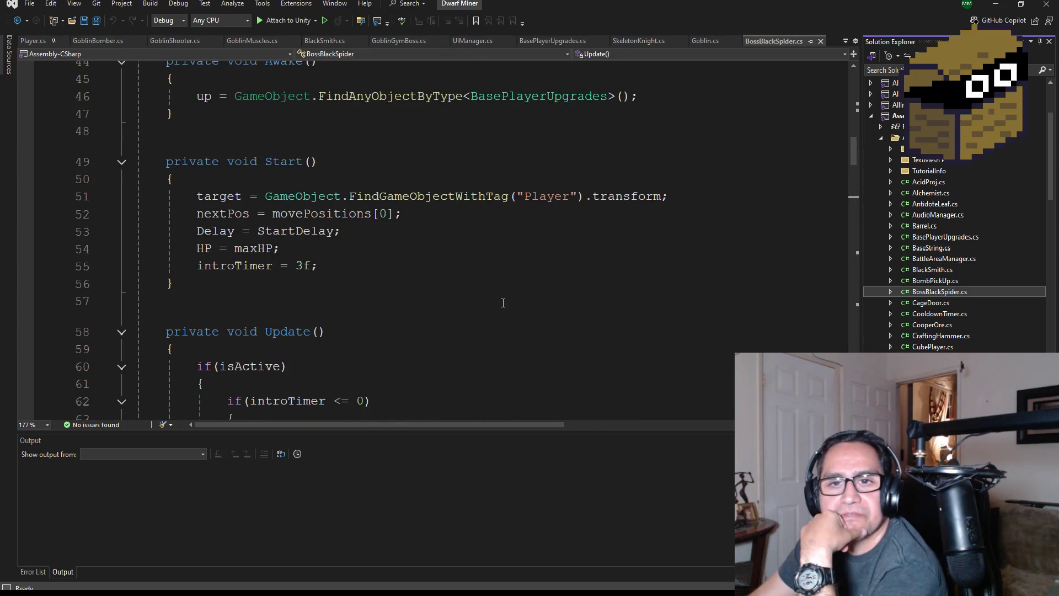
pyautogui.scroll(14, 504, 302)
pyautogui.scroll(-3, 524, 287)
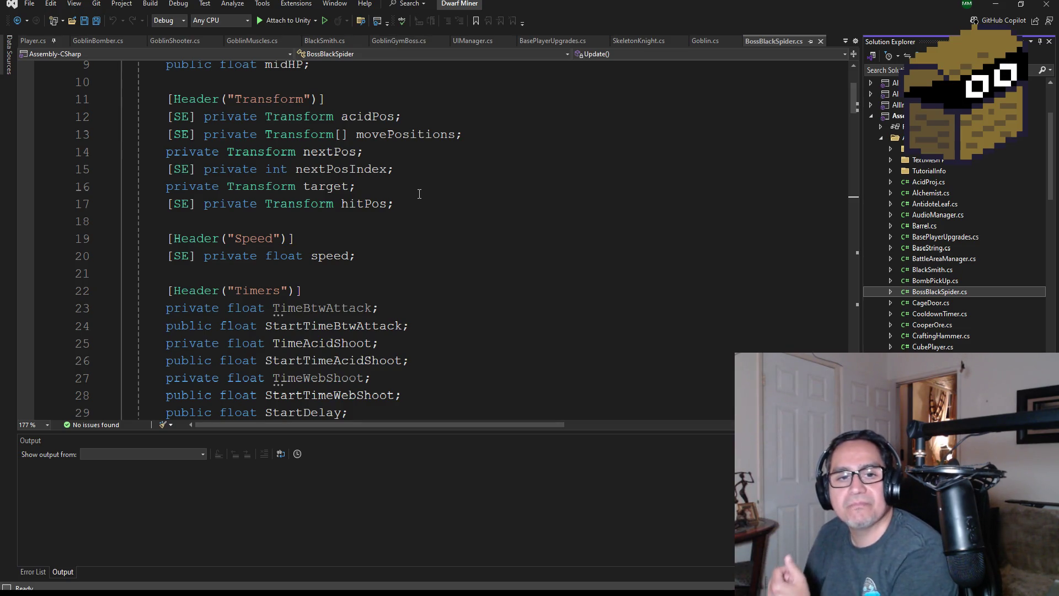
pyautogui.scroll(1, 440, 199)
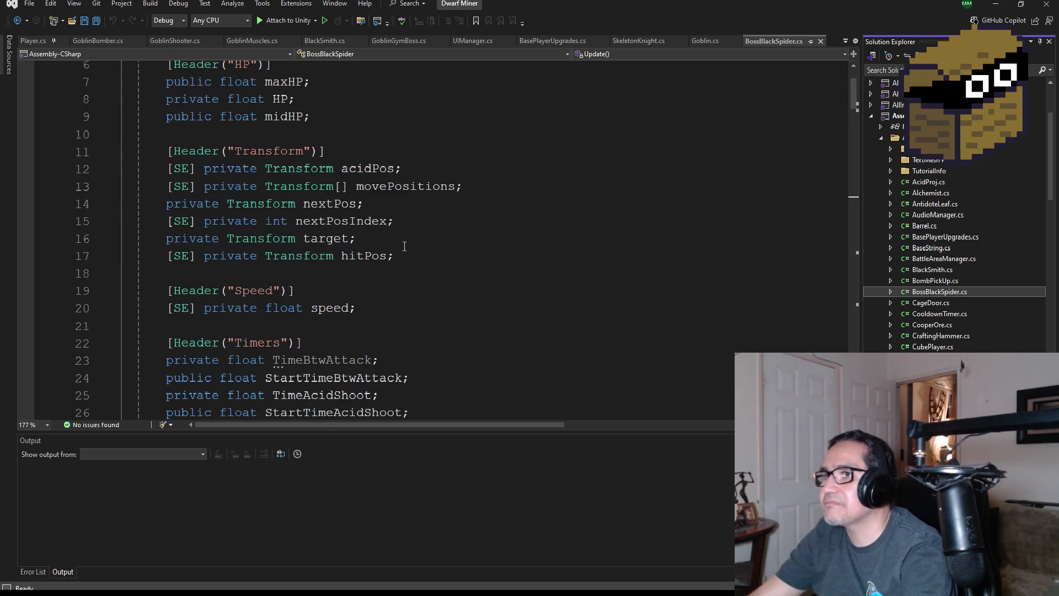
pyautogui.moveTo(368, 240); pyautogui.dragTo(251, 218)
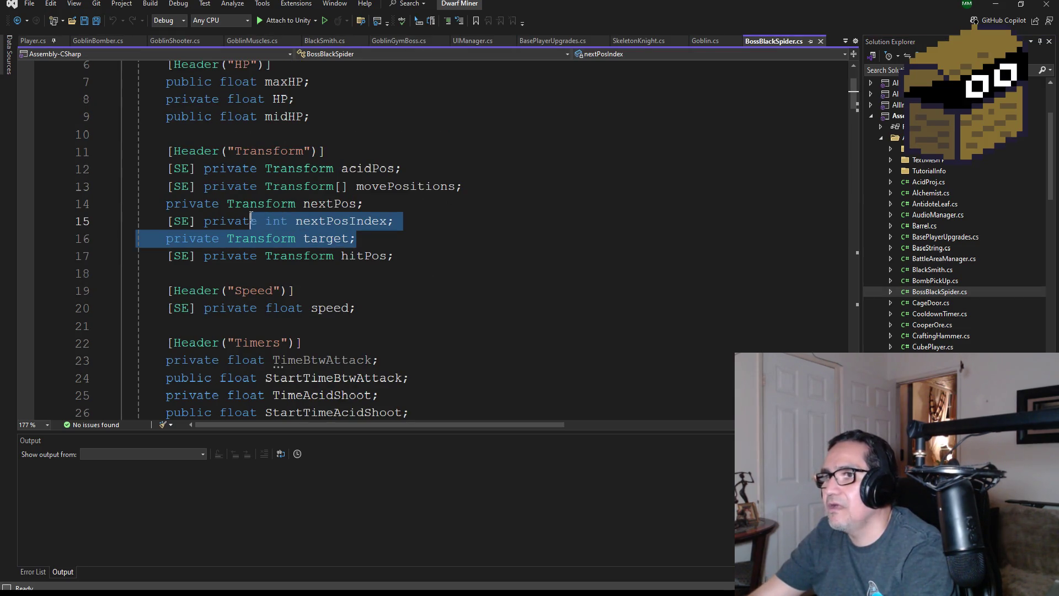
pyautogui.click(394, 221)
pyautogui.moveTo(394, 221); pyautogui.dragTo(60, 186)
pyautogui.hotkey('ctrl', 'c')
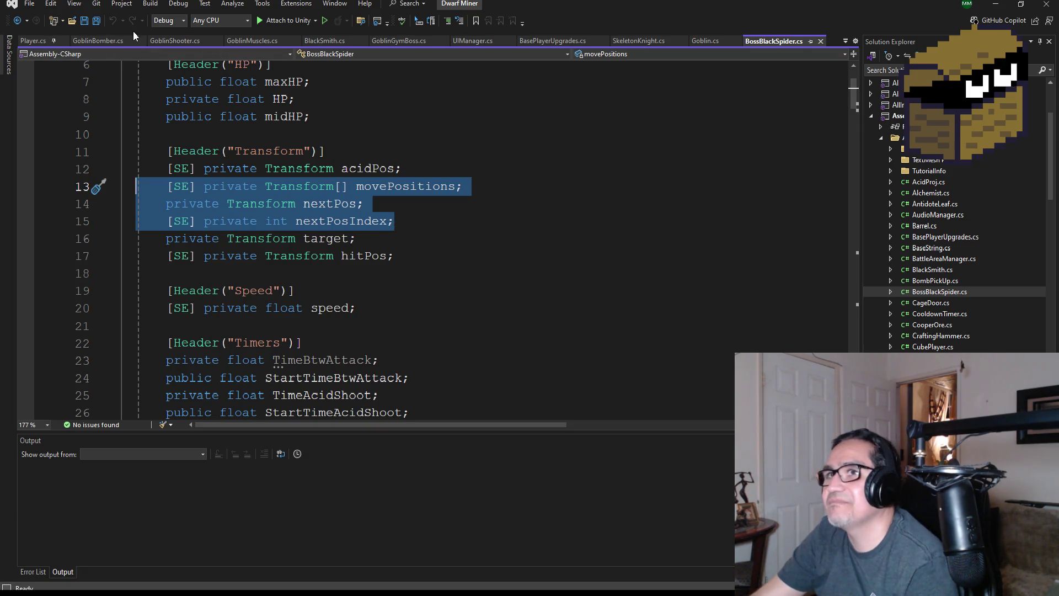
# Replace the FirePos and walkpos declarations below hitPos with the pasted movePositions, nextPos and nextPosIndex fields
pyautogui.click(96, 22)
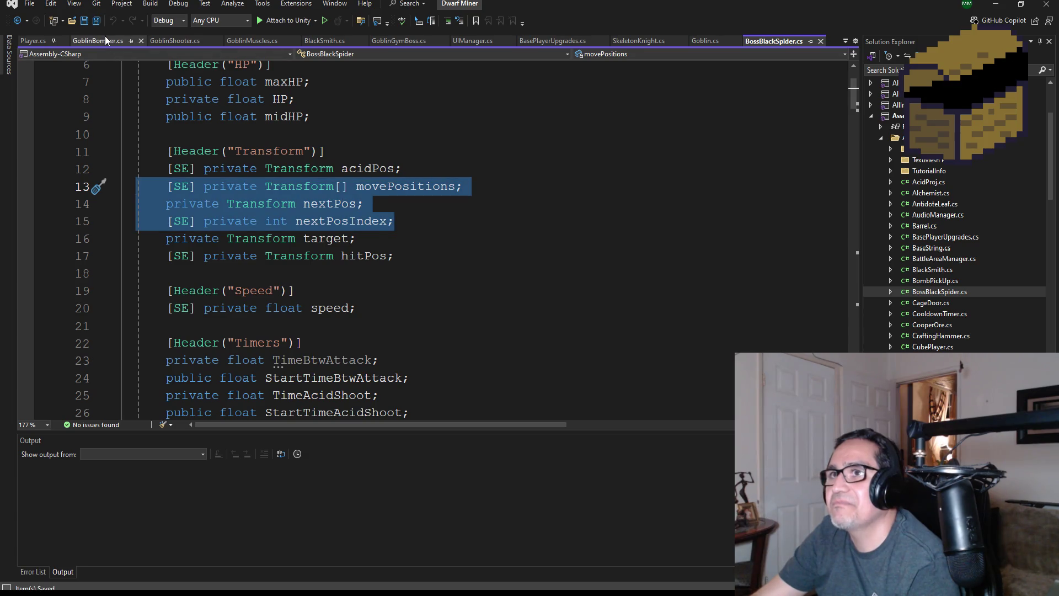
pyautogui.click(105, 39)
pyautogui.scroll(2, 410, 291)
pyautogui.click(446, 238)
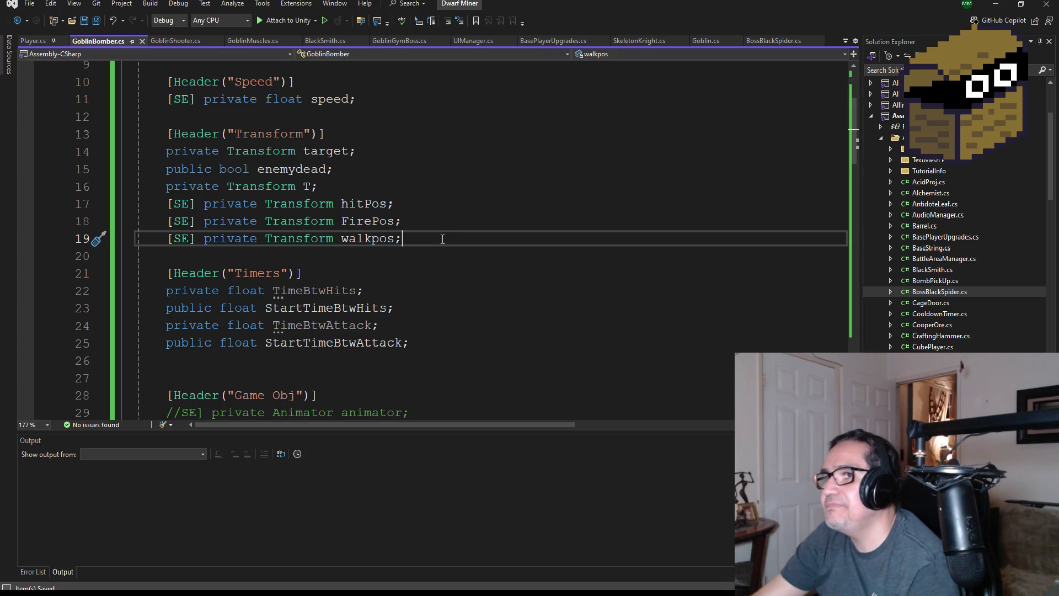
pyautogui.moveTo(451, 242); pyautogui.dragTo(131, 222)
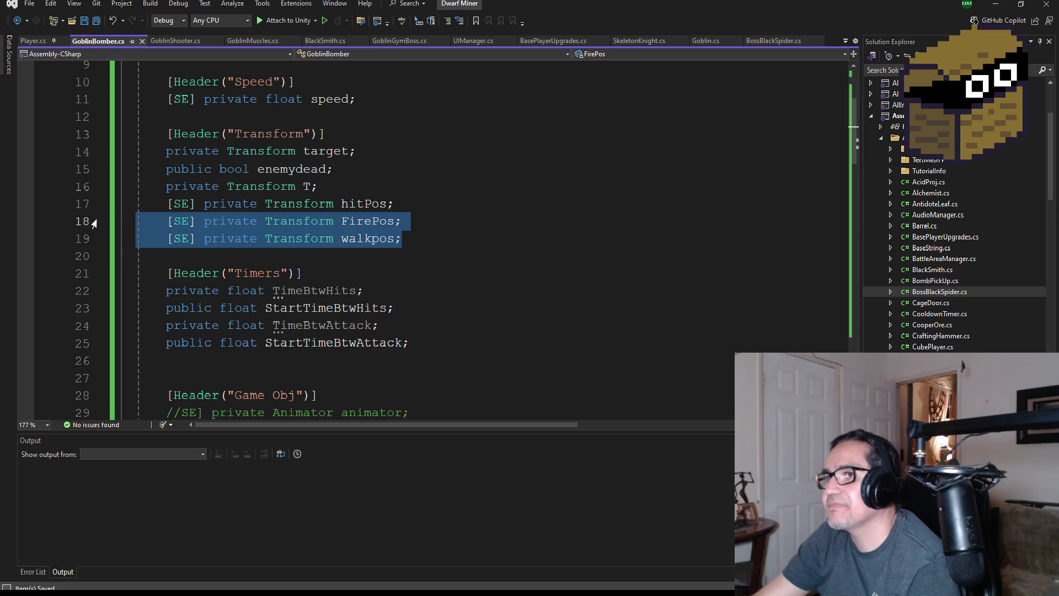
pyautogui.press('BackSpace')
pyautogui.press('BackSpace')
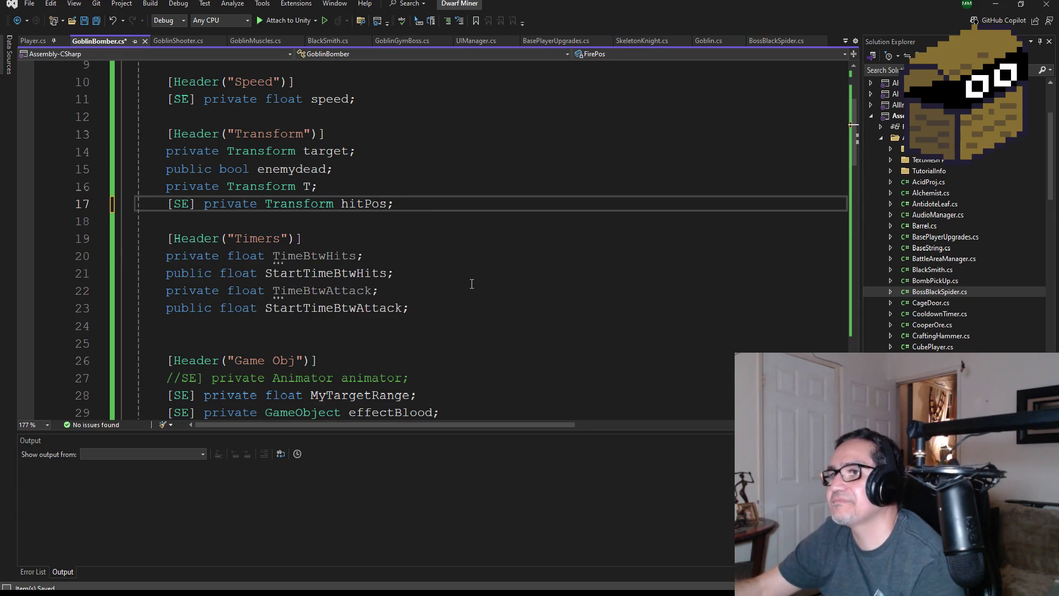
pyautogui.press('Return')
pyautogui.hotkey('ctrl', 'v')
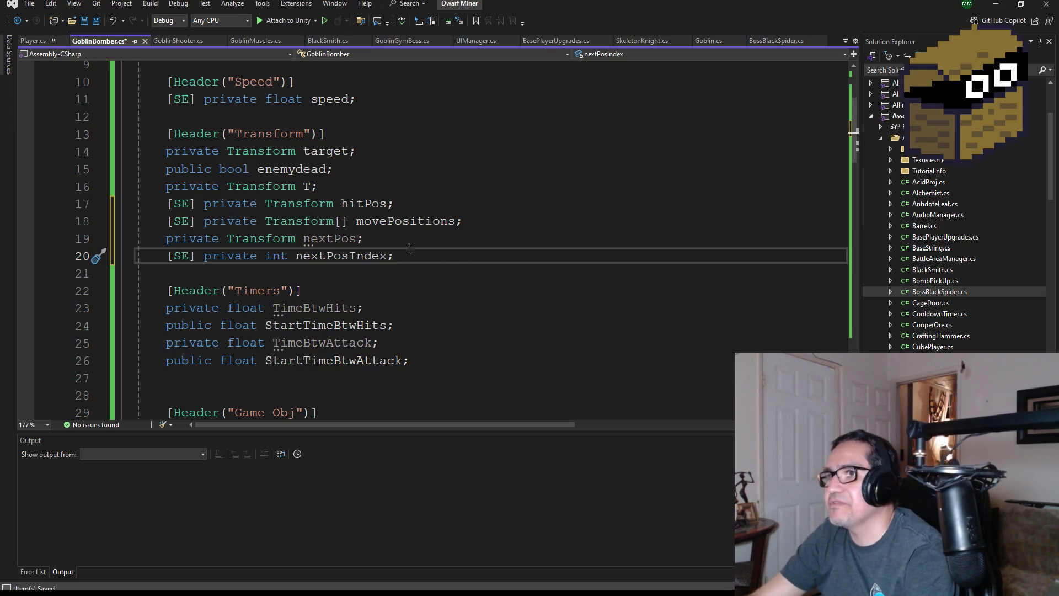
# Save GoblinBomber.cs and highlight the new nextPosIndex field
pyautogui.scroll(1, 410, 248)
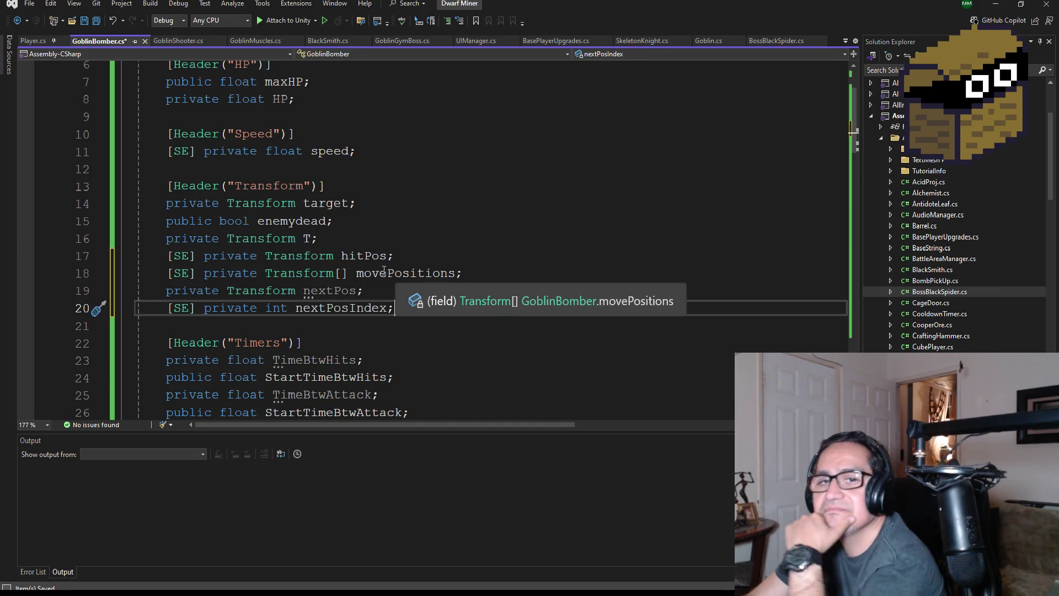
pyautogui.click(97, 21)
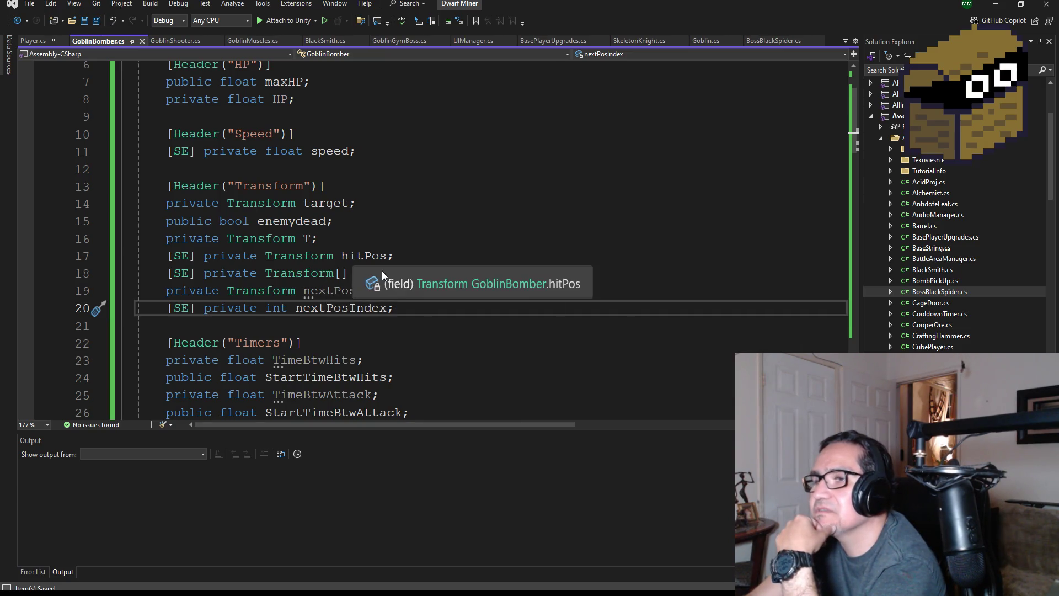
pyautogui.scroll(-2, 441, 276)
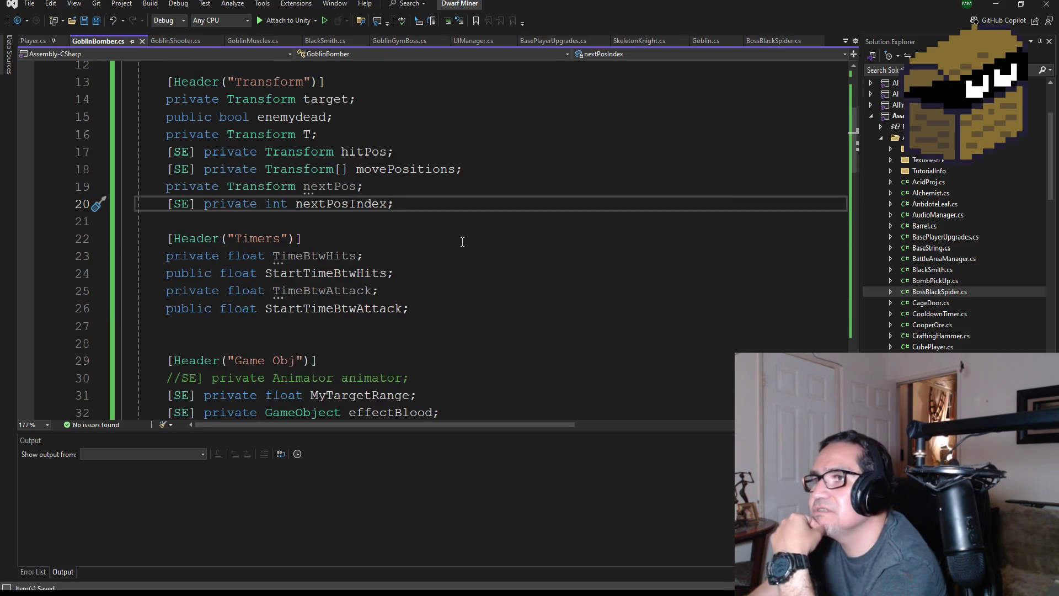
pyautogui.scroll(1, 463, 242)
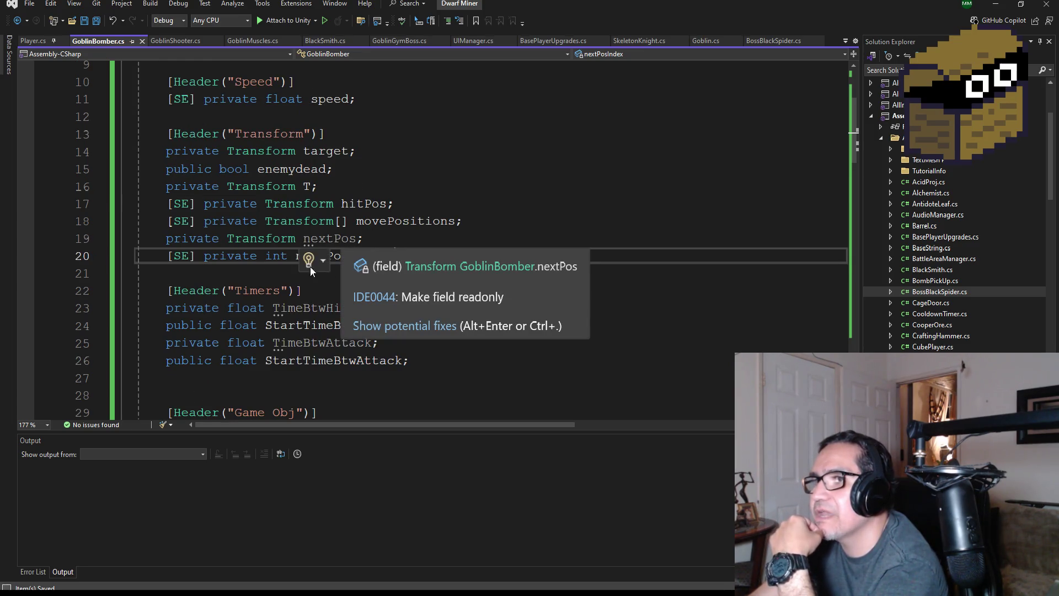
pyautogui.click(366, 256)
pyautogui.doubleClick(366, 256)
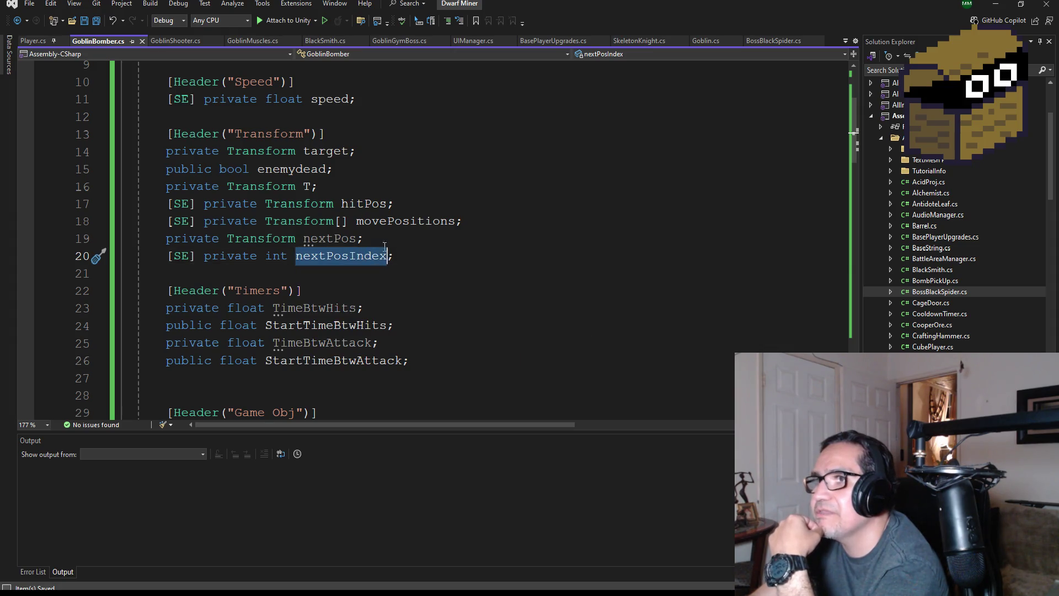
pyautogui.scroll(-3, 389, 244)
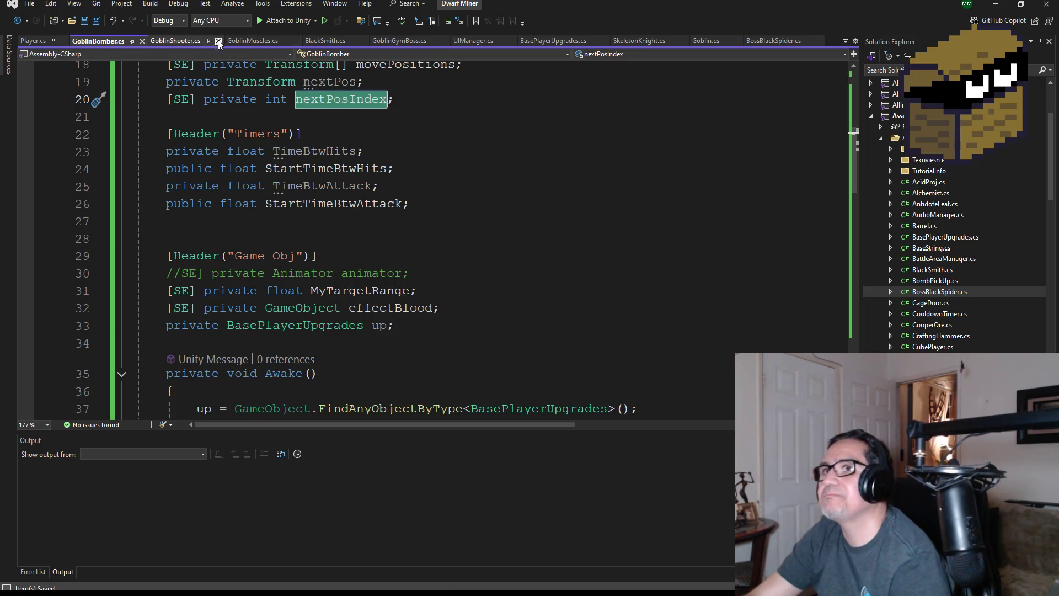
# Compare the Timers sections of BossBlackSpider.cs and GoblinBomber.cs
pyautogui.click(775, 41)
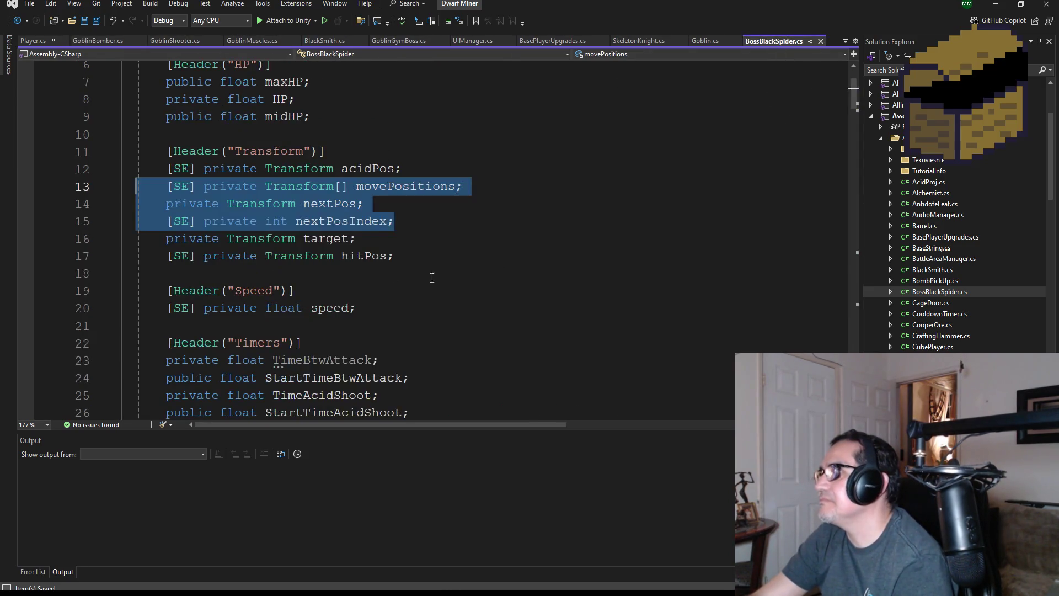
pyautogui.scroll(-2, 359, 221)
pyautogui.scroll(-1, 335, 168)
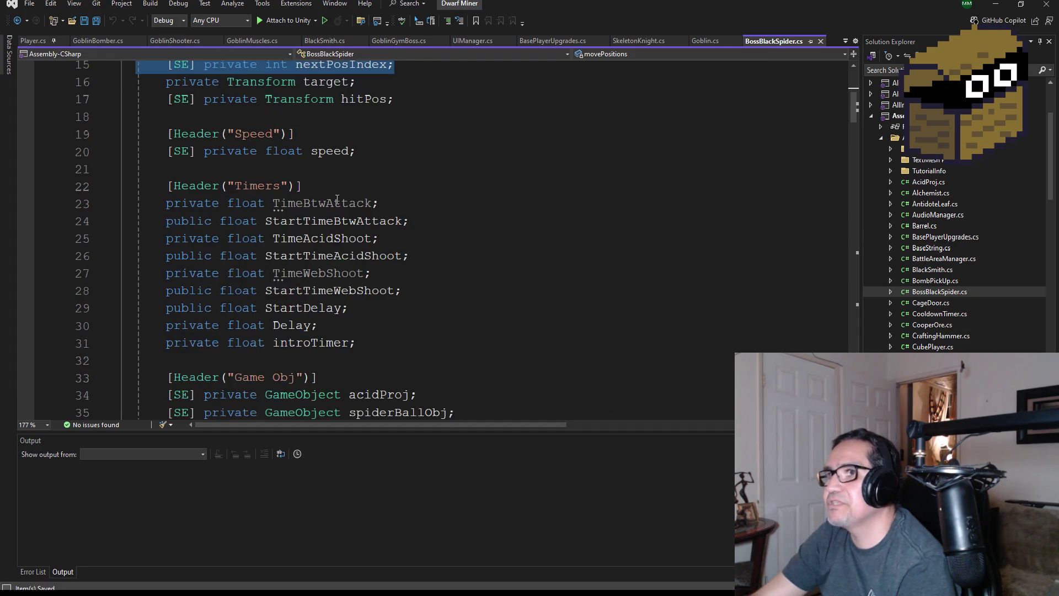
pyautogui.scroll(2, 331, 188)
pyautogui.scroll(-2, 335, 259)
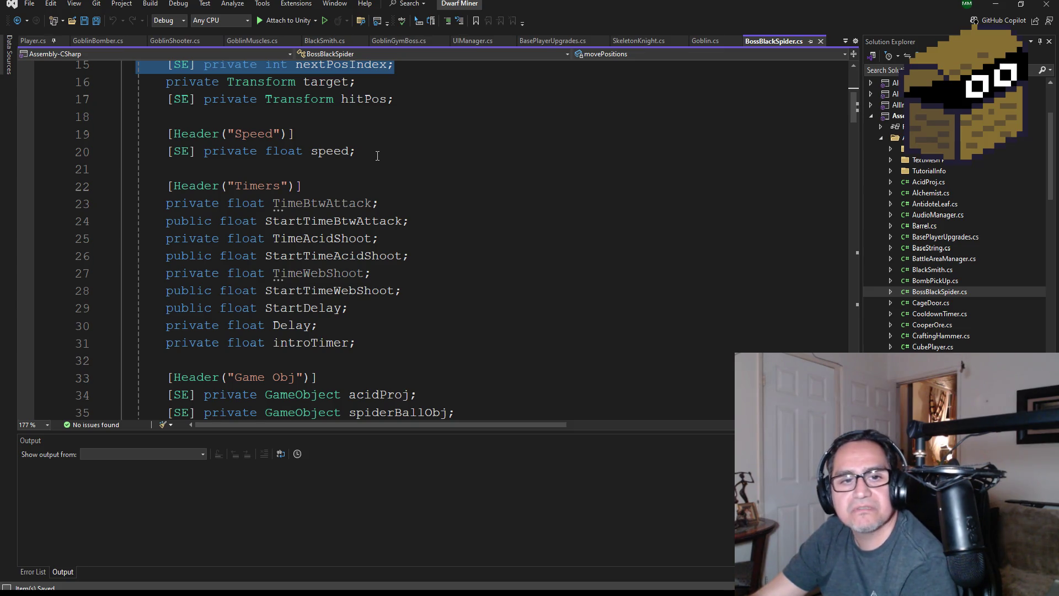
pyautogui.click(112, 40)
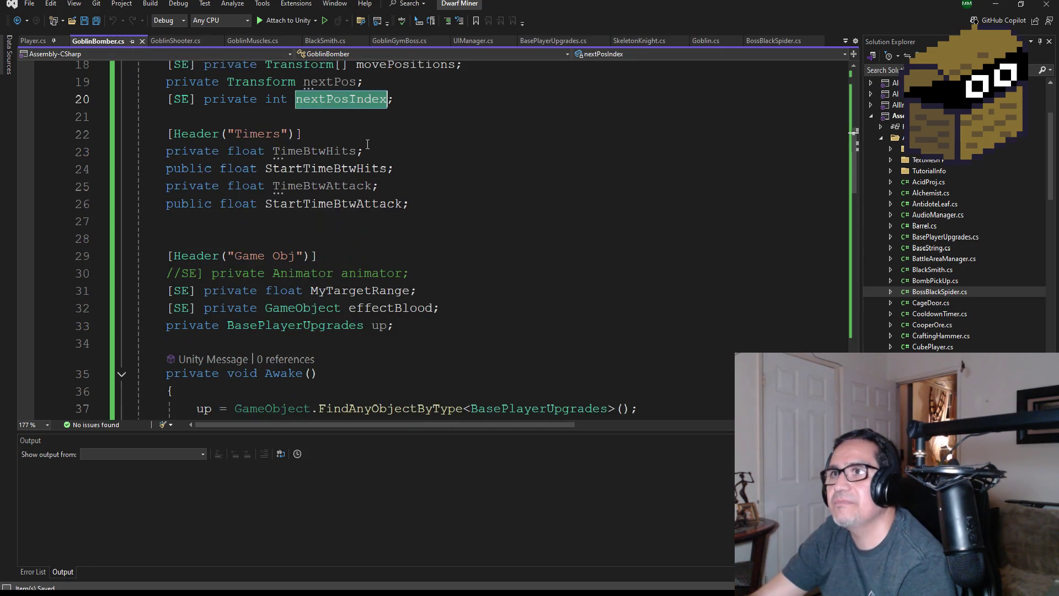
pyautogui.scroll(6, 380, 228)
pyautogui.scroll(-3, 307, 235)
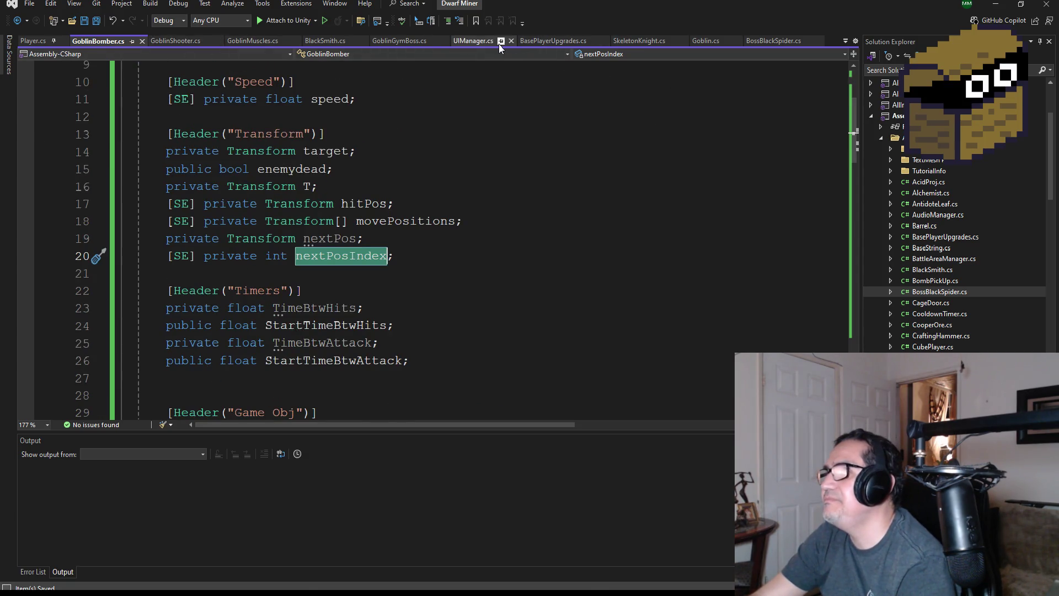
# Copy BossBlackSpider's StartDelay and Delay declarations (lines 29–30) and go back to GoblinBomber.cs
pyautogui.click(778, 40)
pyautogui.scroll(-2, 493, 219)
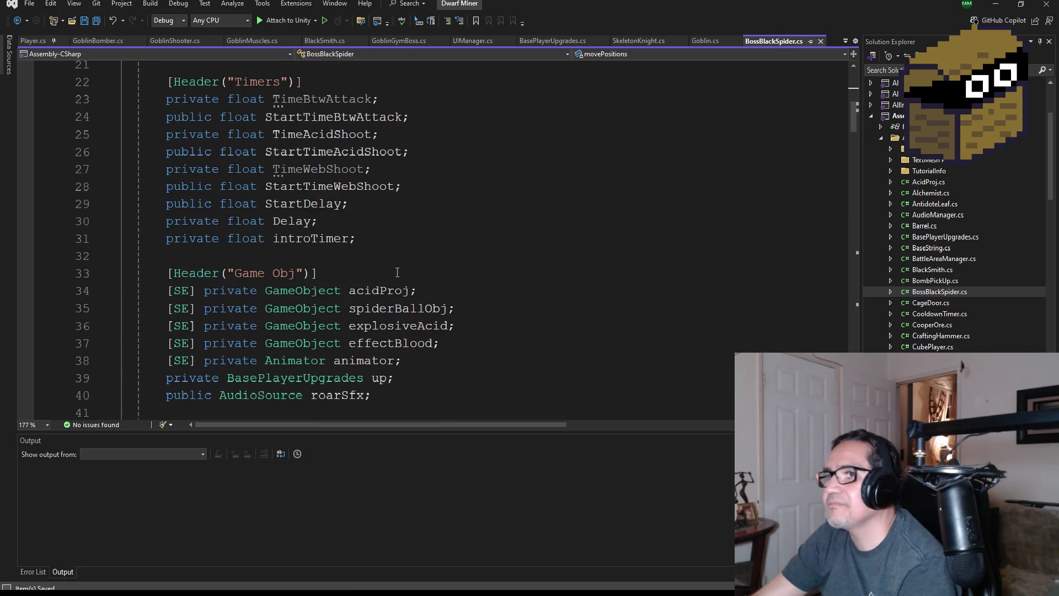
pyautogui.moveTo(393, 223); pyautogui.dragTo(135, 204)
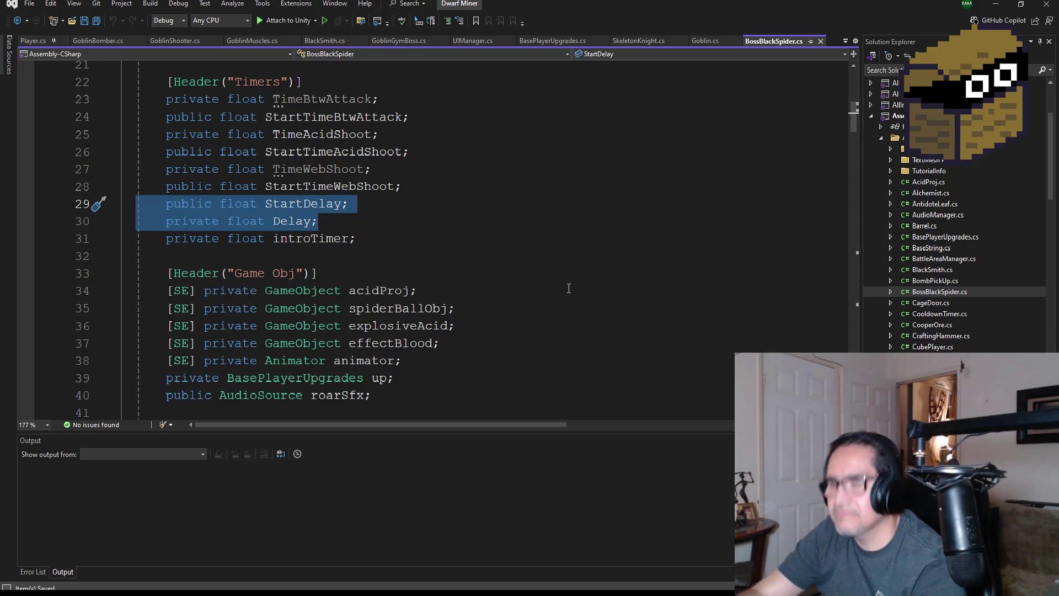
pyautogui.click(98, 41)
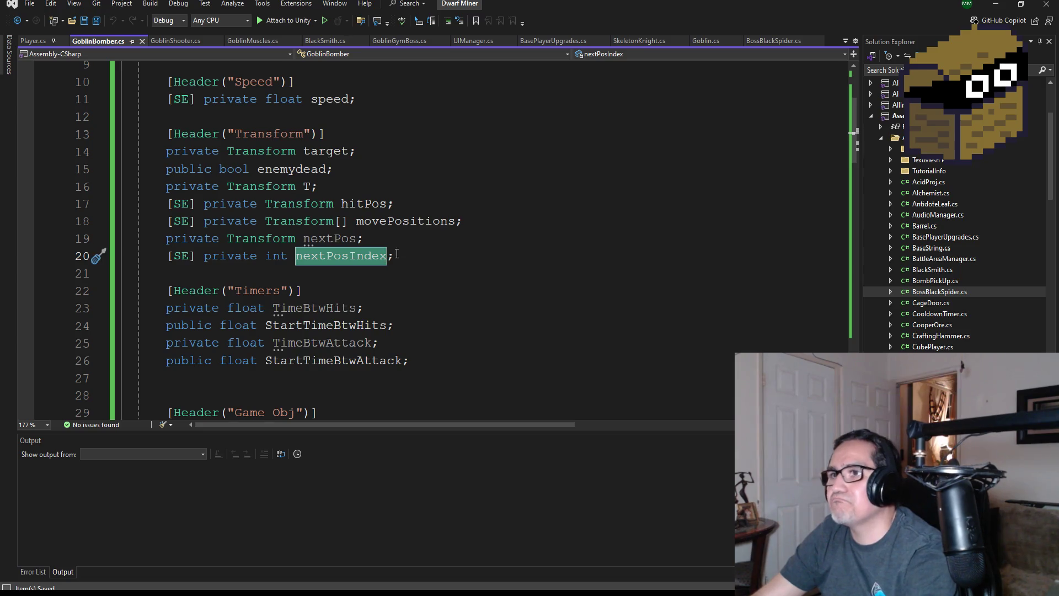
# Insert the StartDelay and Delay declarations after StartTimeBtwAttack in the Timers header and save
pyautogui.click(417, 259)
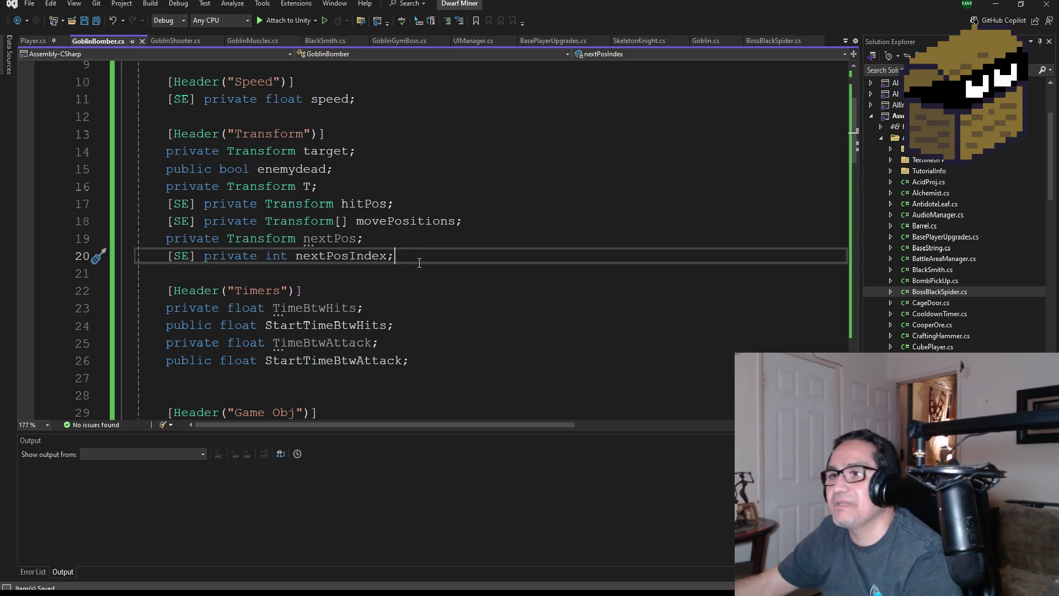
pyautogui.scroll(-2, 424, 261)
pyautogui.click(428, 259)
pyautogui.press('Return')
pyautogui.press('Tab')
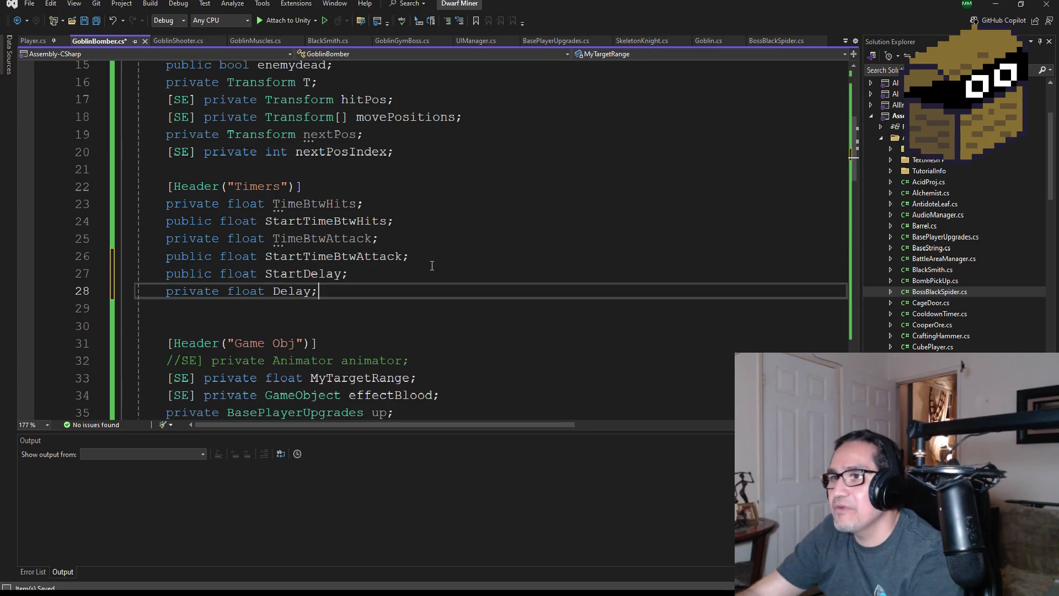
pyautogui.click(98, 21)
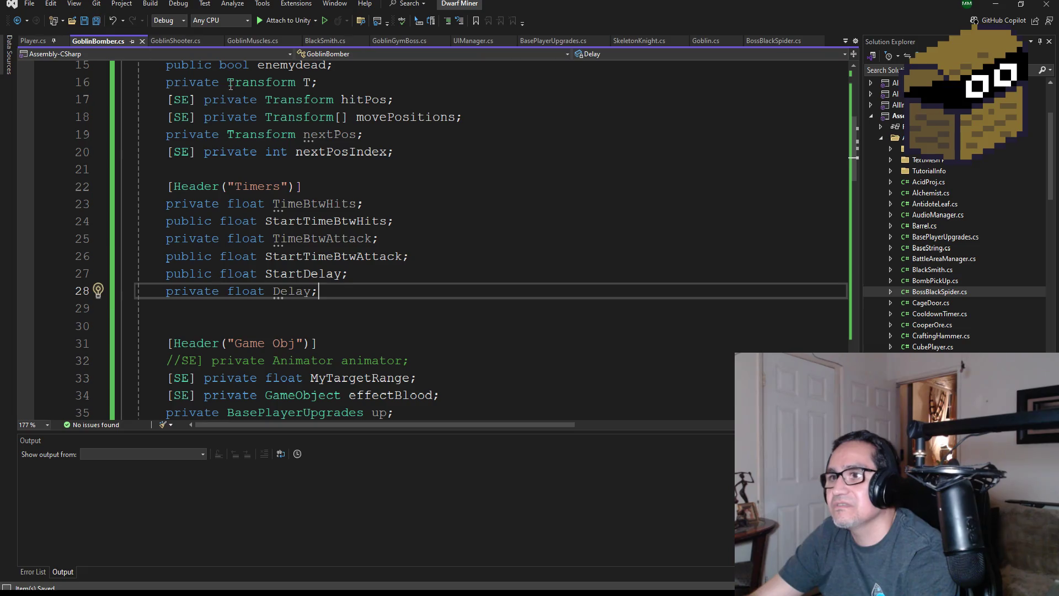
# Cut the public float StartDelay line, paste it below the Delay field, and save
pyautogui.scroll(-2, 324, 314)
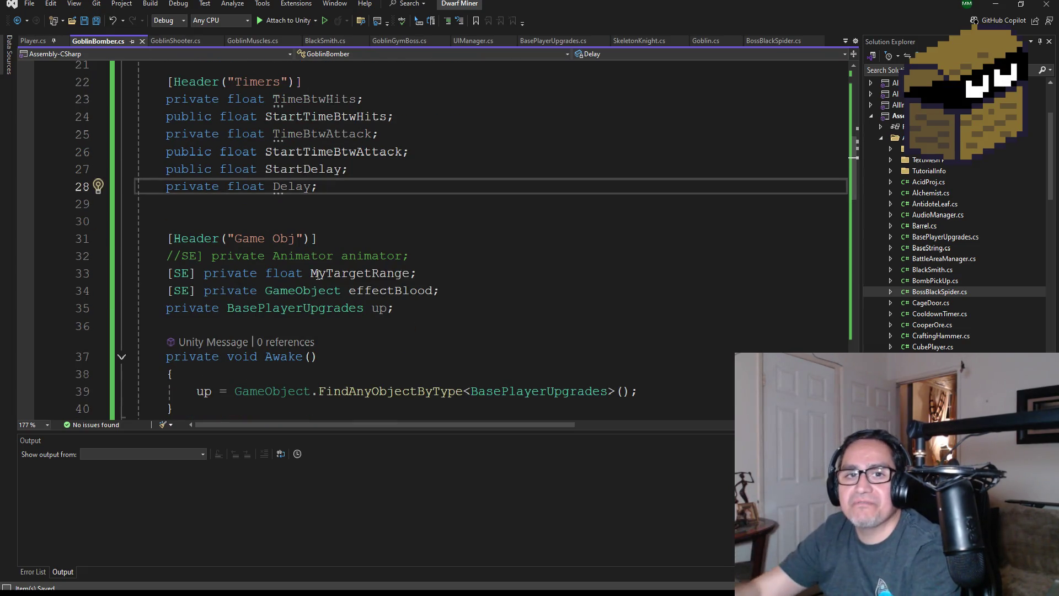
pyautogui.scroll(2, 191, 72)
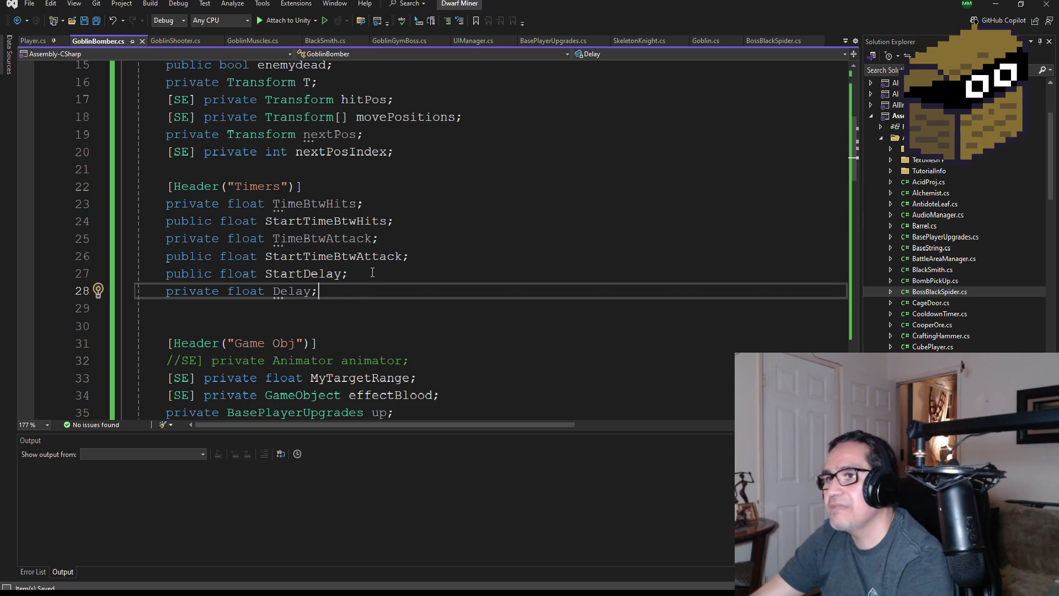
pyautogui.click(67, 275)
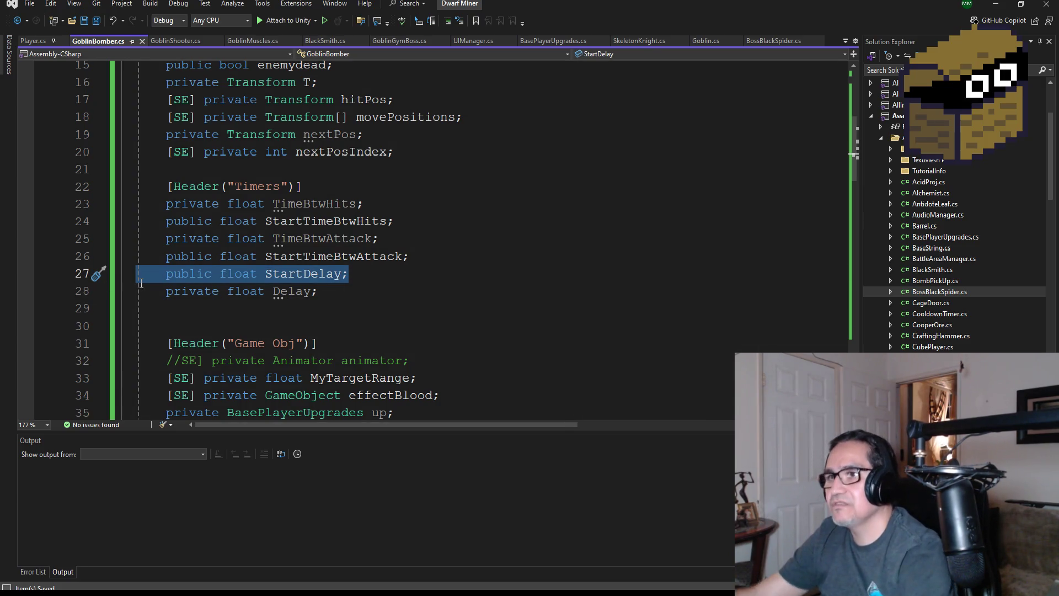
pyautogui.hotkey('ctrl', 'x')
pyautogui.click(333, 275)
pyautogui.press('Return')
pyautogui.hotkey('ctrl', 'v')
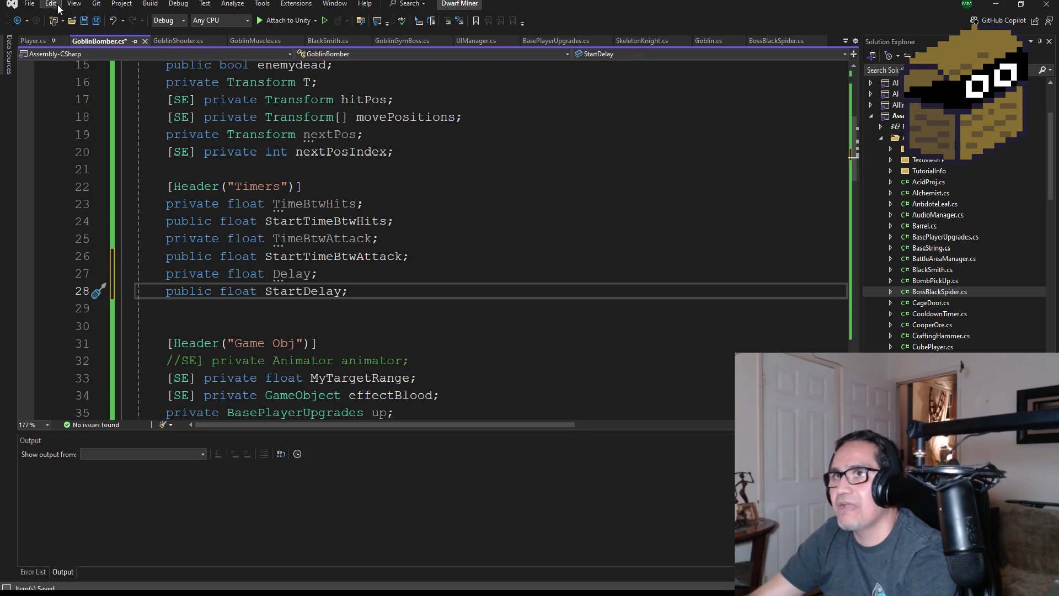
pyautogui.click(97, 24)
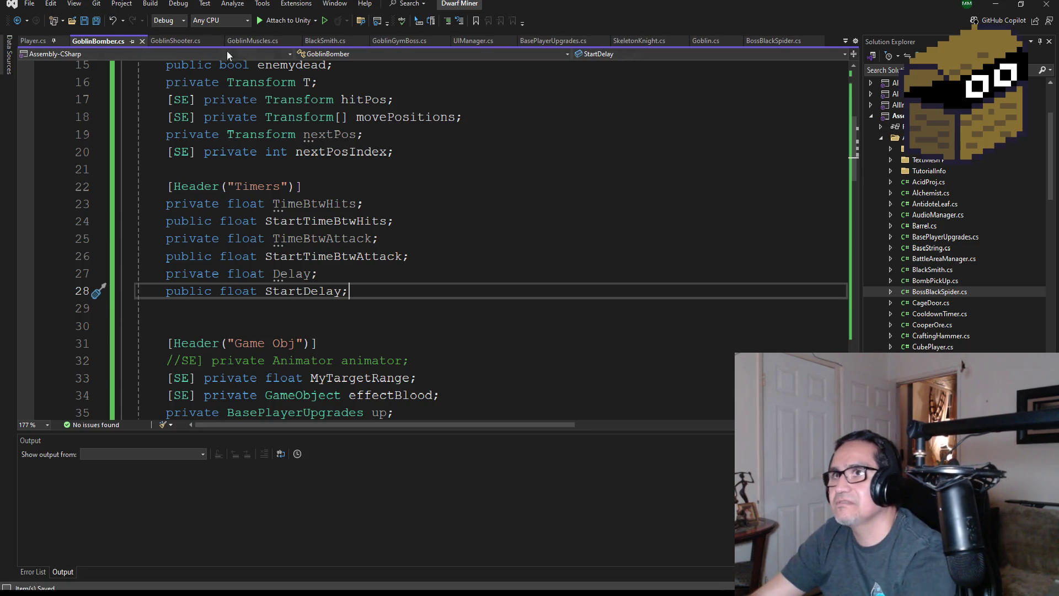
# Select the nextPos = movePositions[0] and Delay = StartDelay lines in BossBlackSpider's Start()
pyautogui.click(779, 41)
pyautogui.scroll(-3, 449, 324)
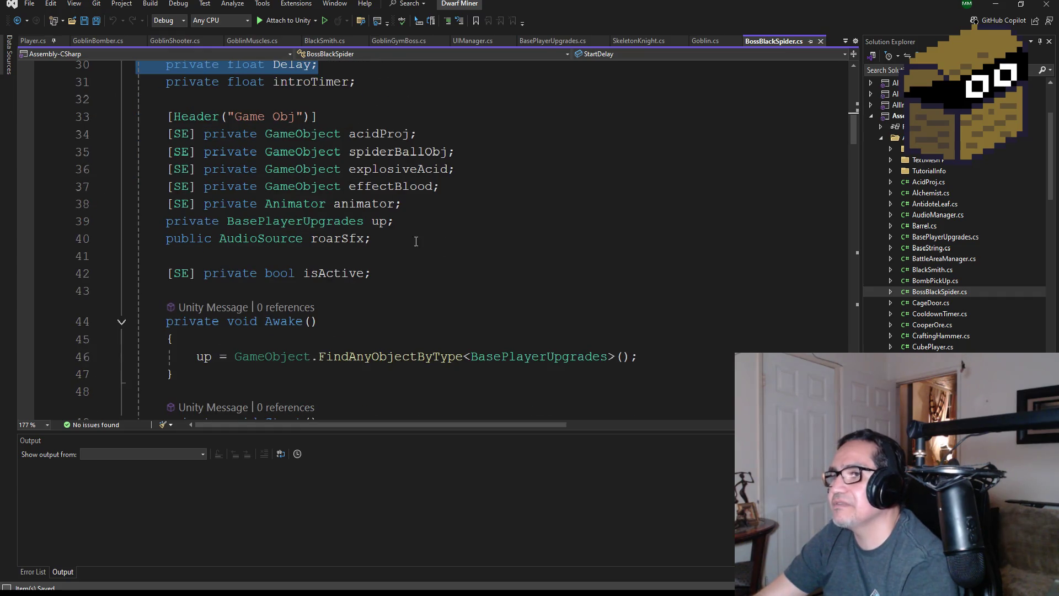
pyautogui.scroll(-5, 402, 227)
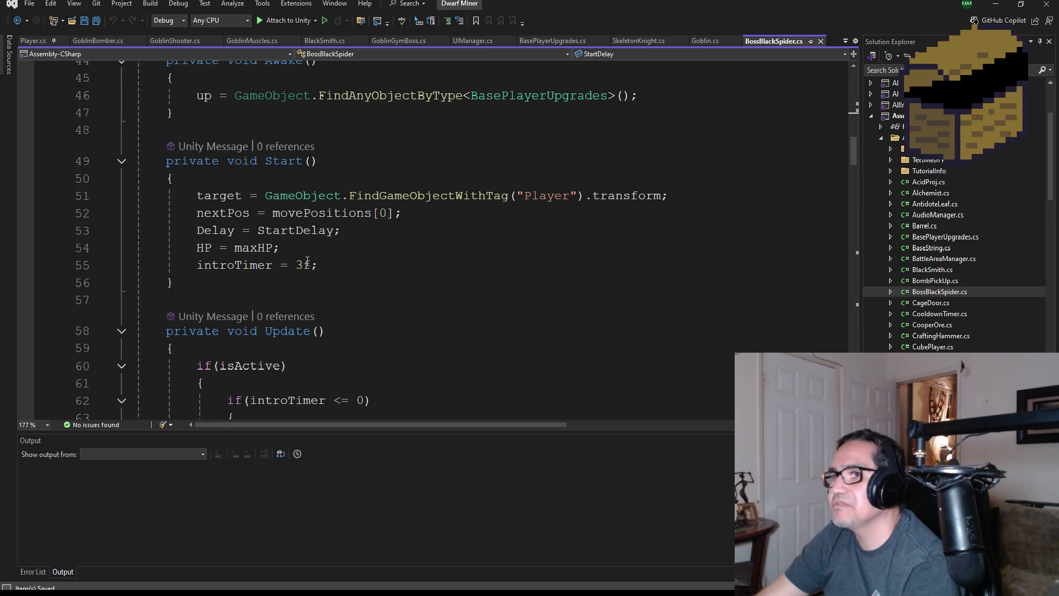
pyautogui.moveTo(340, 230); pyautogui.dragTo(79, 209)
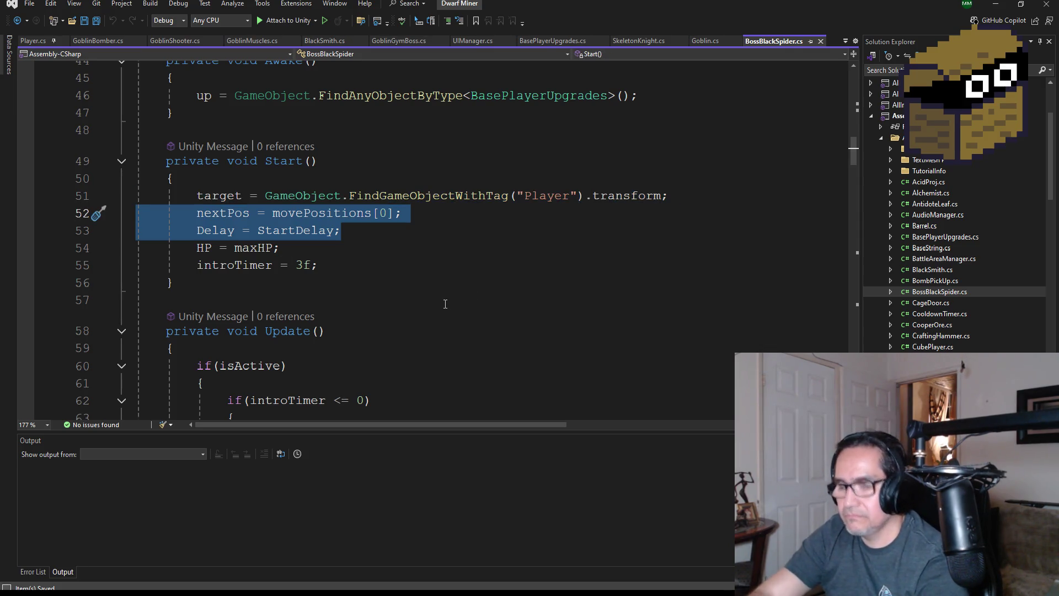
# Paste those two lines into GoblinBomber's Start() below the commented animator line and save
pyautogui.click(103, 40)
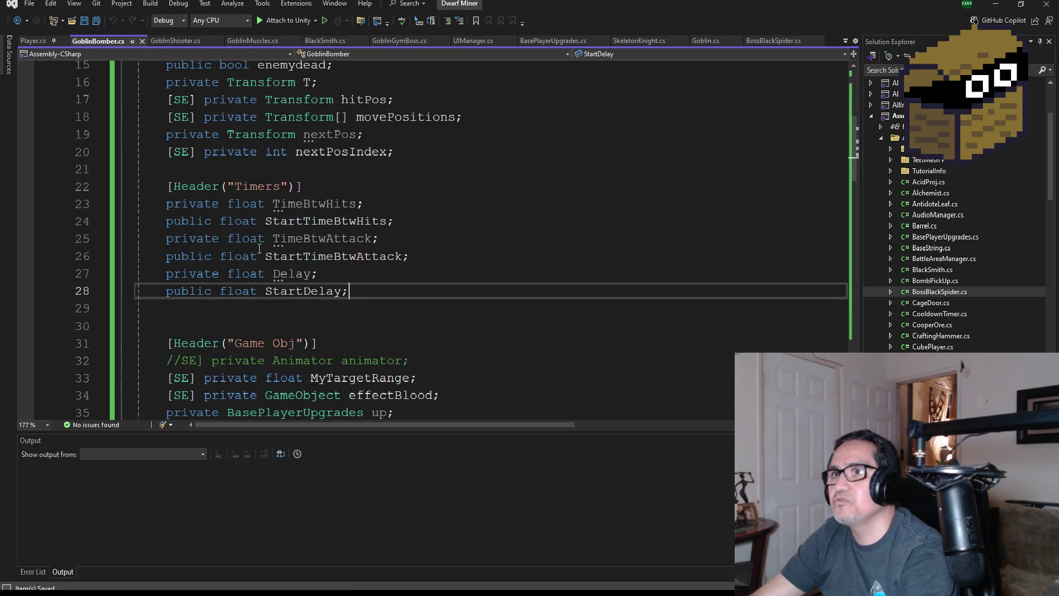
pyautogui.scroll(-2, 386, 302)
pyautogui.scroll(-2, 386, 302)
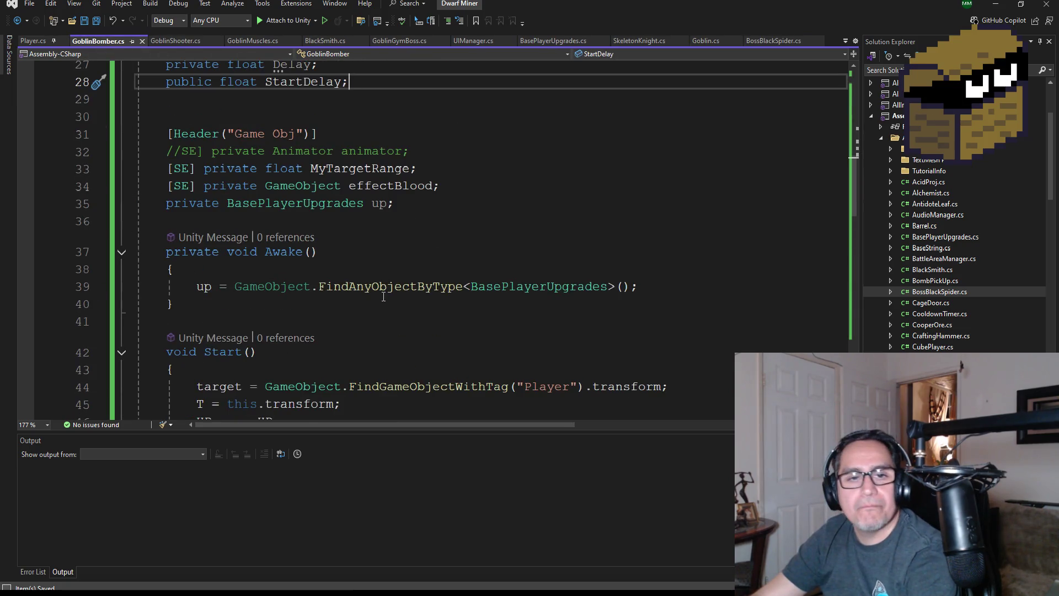
pyautogui.scroll(-2, 376, 300)
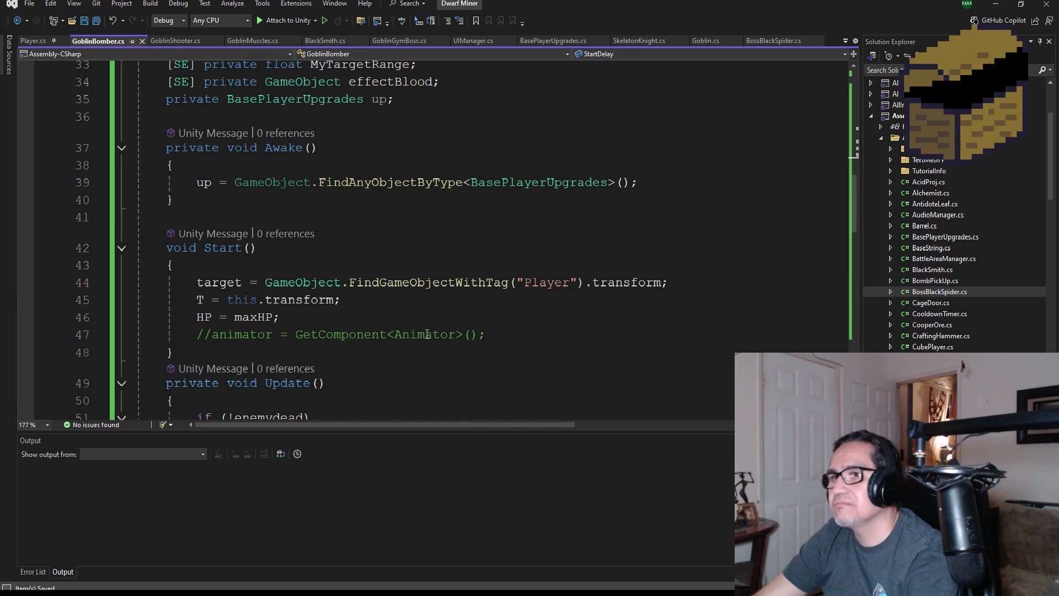
pyautogui.scroll(-1, 359, 319)
pyautogui.click(529, 283)
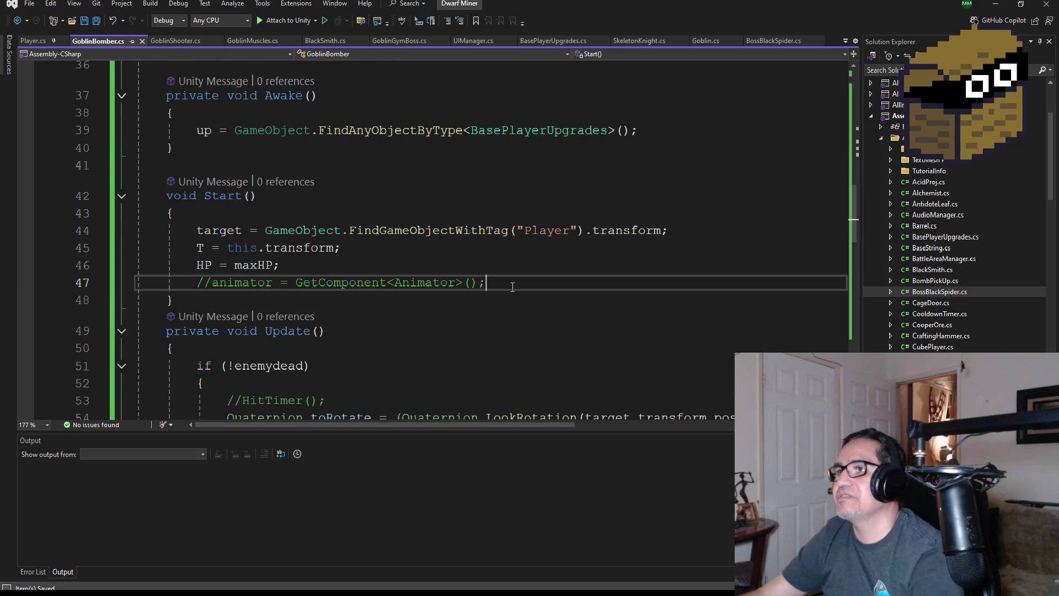
pyautogui.press('Return')
pyautogui.hotkey('ctrl', 'v')
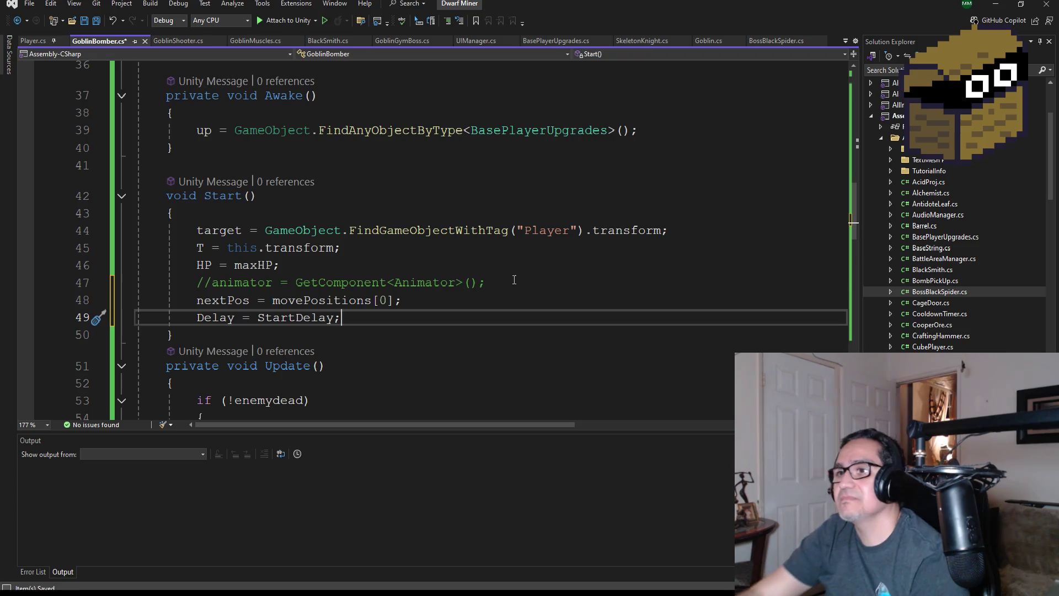
pyautogui.click(98, 24)
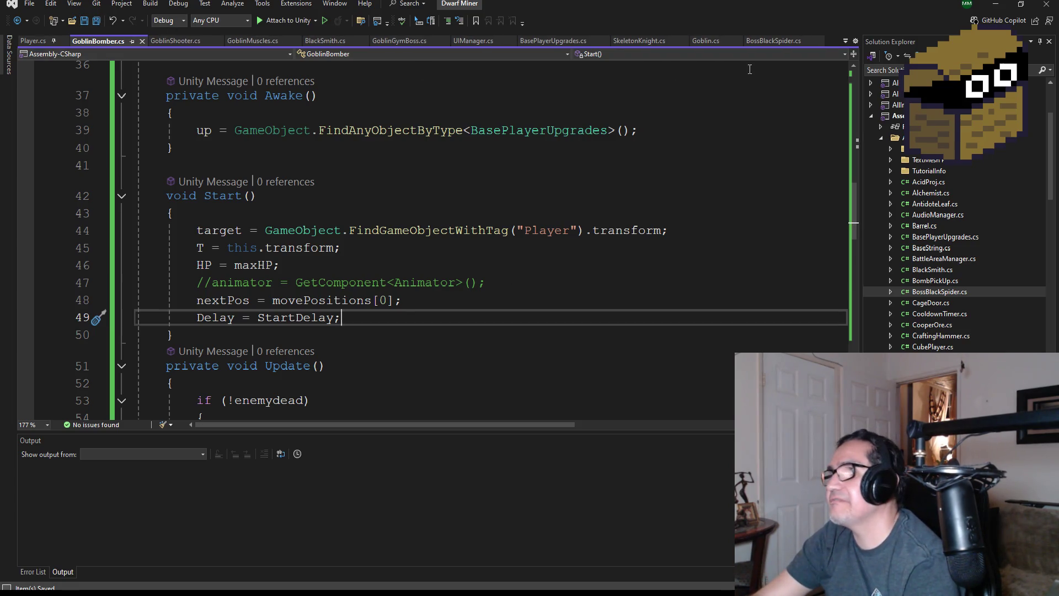
pyautogui.click(765, 42)
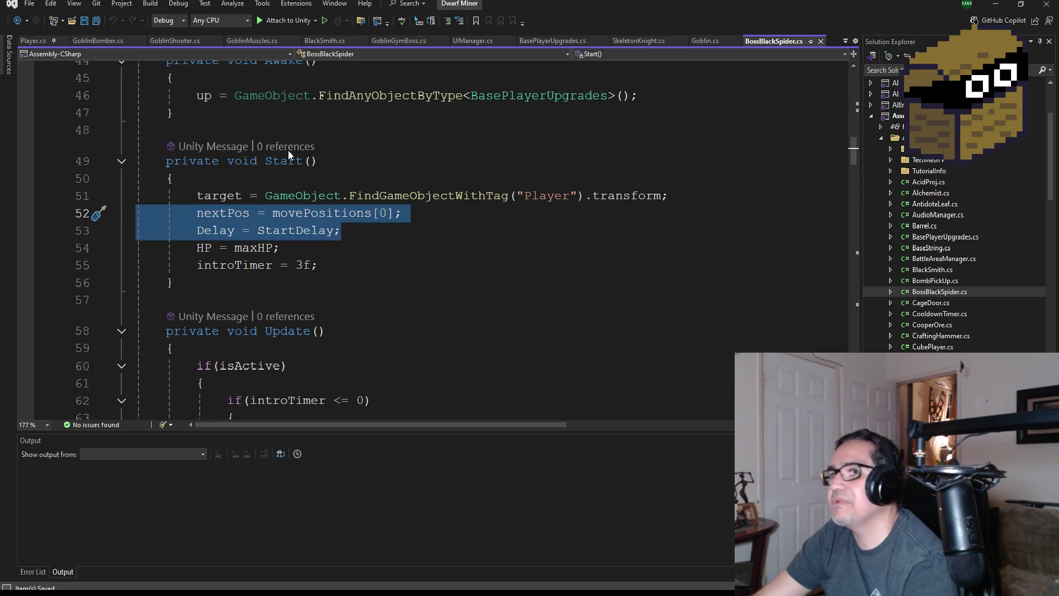
pyautogui.click(103, 39)
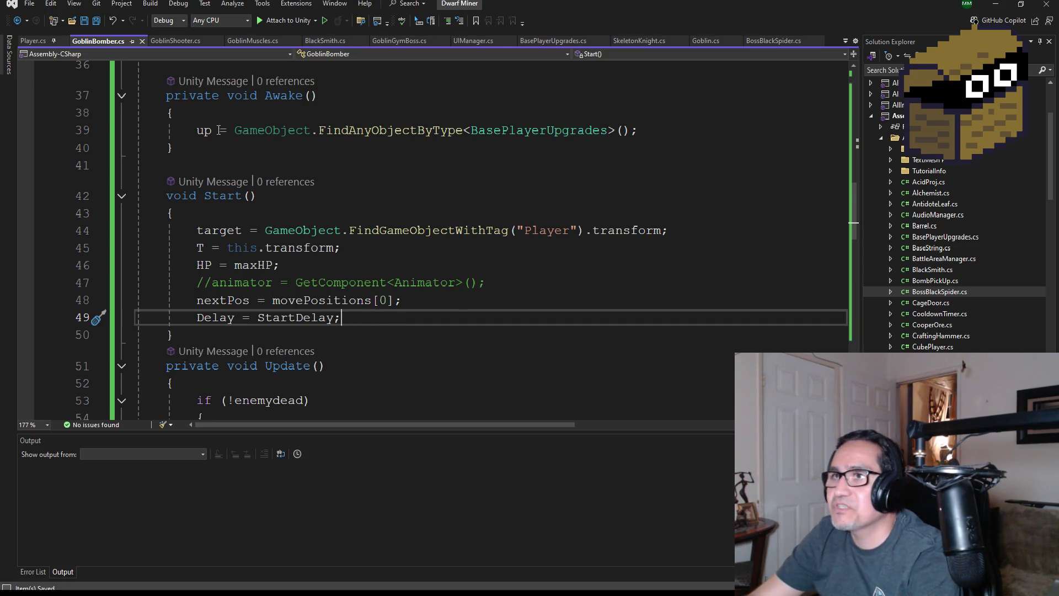
# Scroll through GoblinBomber.cs's Start() and Update() down to the empty Run() method
pyautogui.scroll(-2, 425, 379)
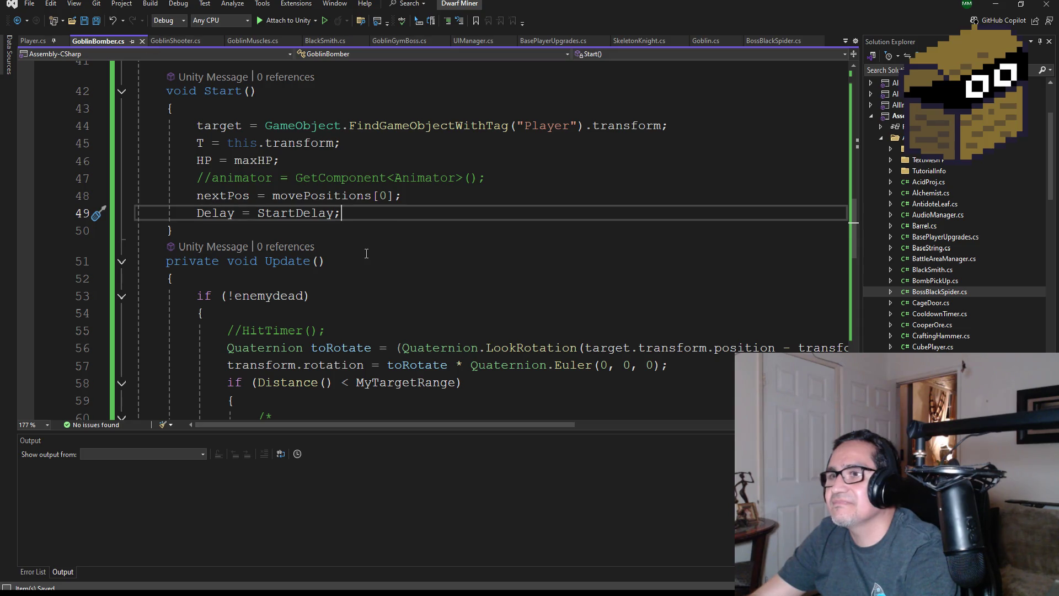
pyautogui.scroll(1, 366, 253)
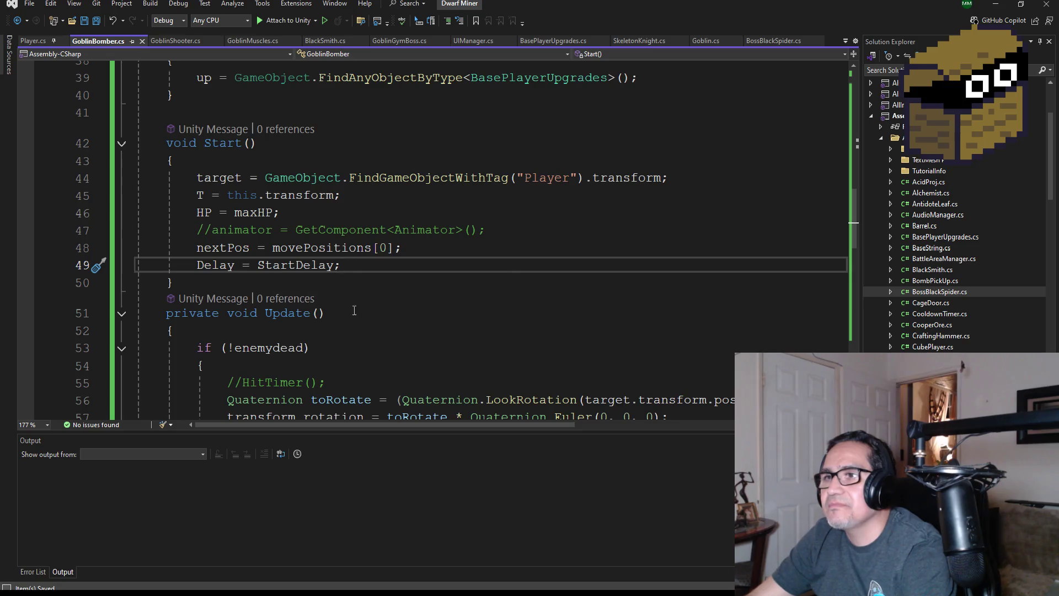
pyautogui.scroll(-2, 381, 284)
pyautogui.scroll(2, 374, 283)
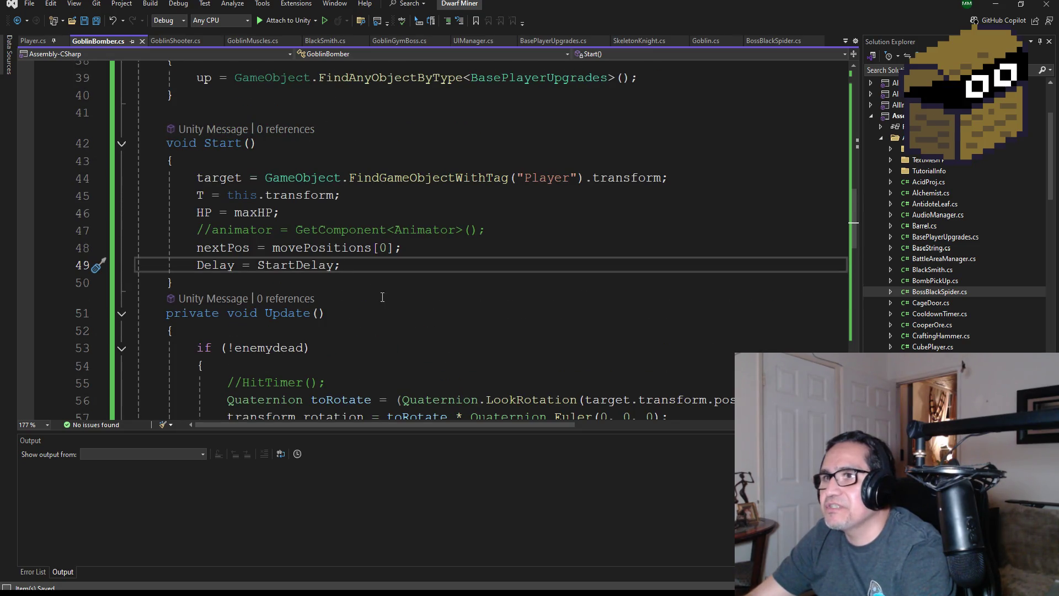
pyautogui.scroll(-4, 337, 276)
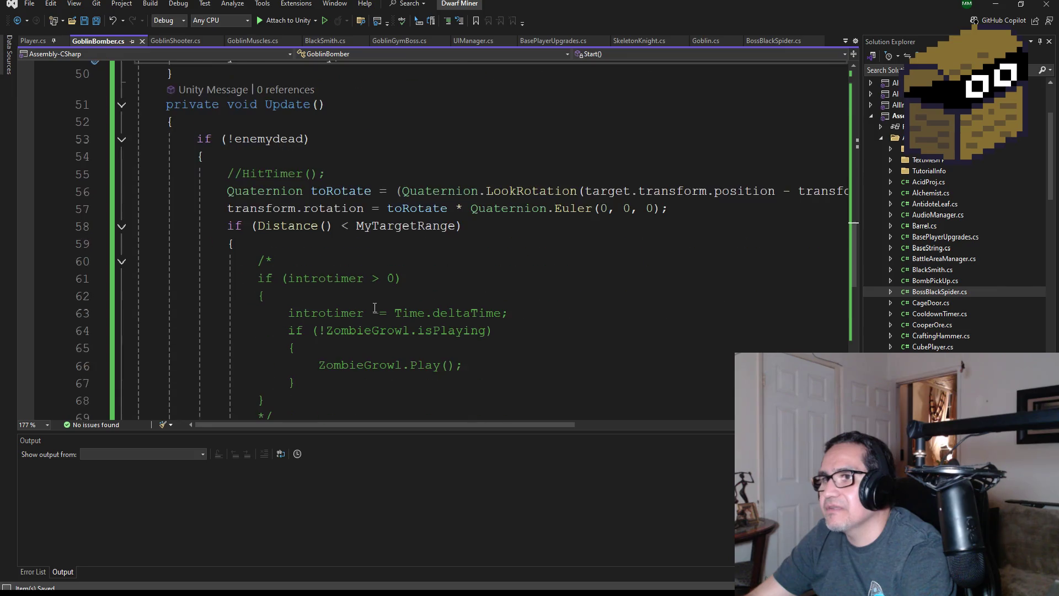
pyautogui.scroll(-6, 342, 298)
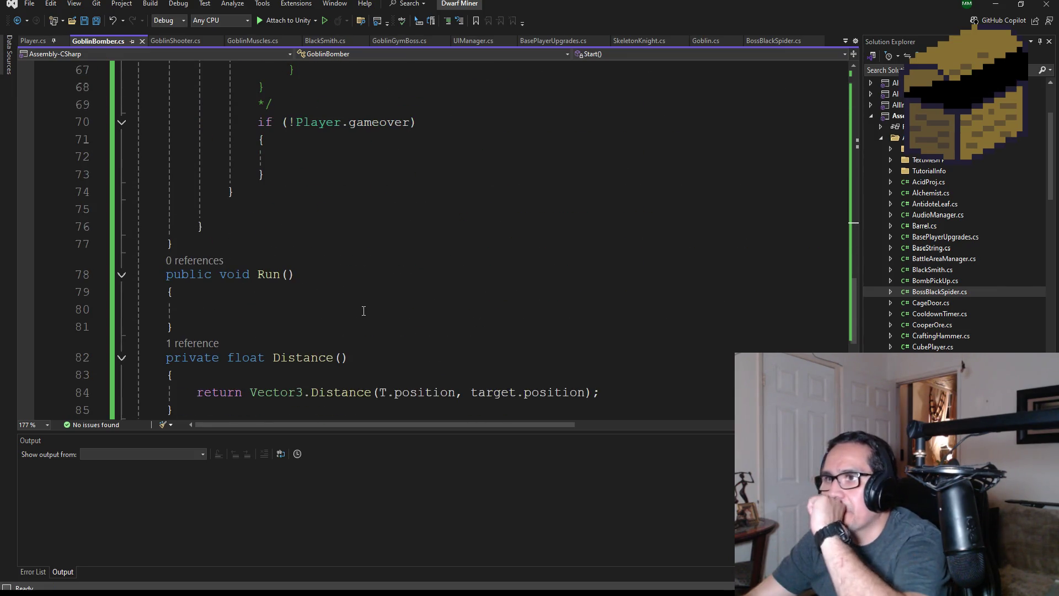
# Place the cursor inside GoblinBomber's empty Run() body
pyautogui.scroll(-3, 365, 315)
pyautogui.click(240, 158)
pyautogui.scroll(1, 330, 224)
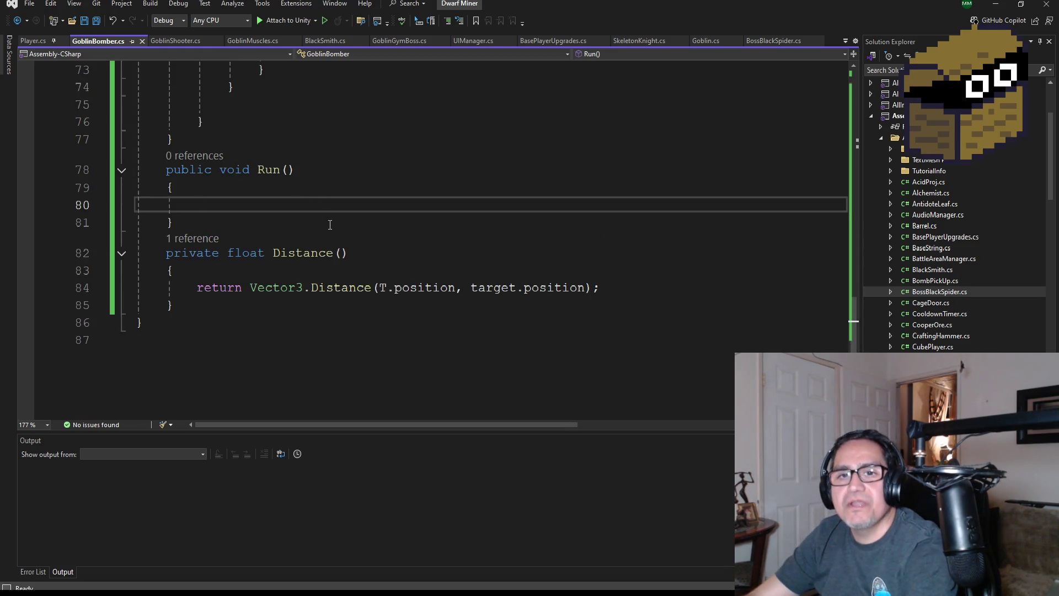
pyautogui.scroll(1, 330, 225)
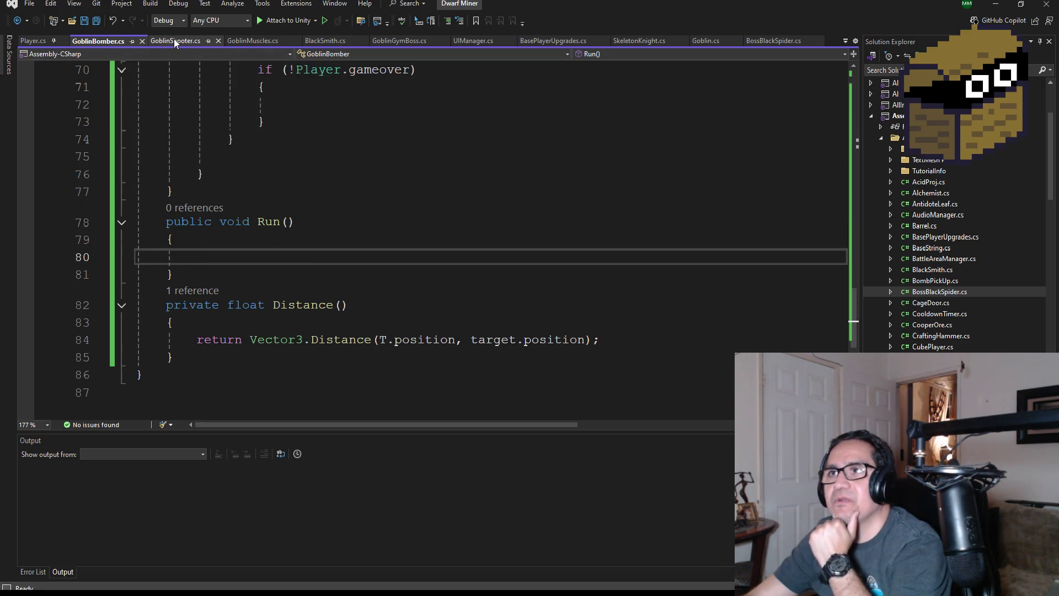
# Select the waypoint-movement code in BossBlackSpider.cs's Run method
pyautogui.click(784, 40)
pyautogui.scroll(-3, 364, 294)
pyautogui.scroll(-5, 364, 294)
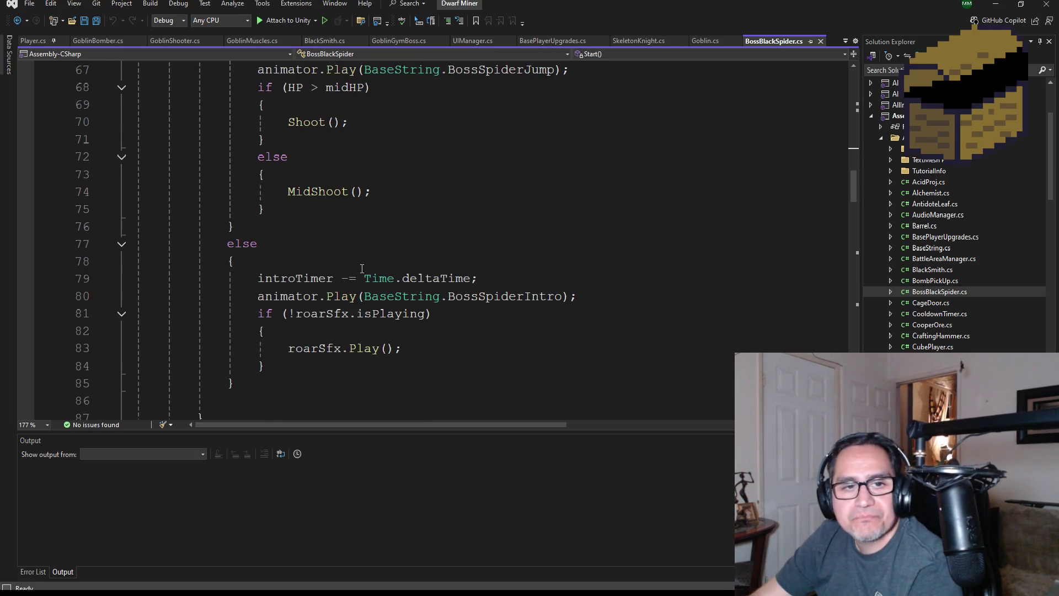
pyautogui.scroll(-3, 307, 271)
pyautogui.scroll(-12, 307, 271)
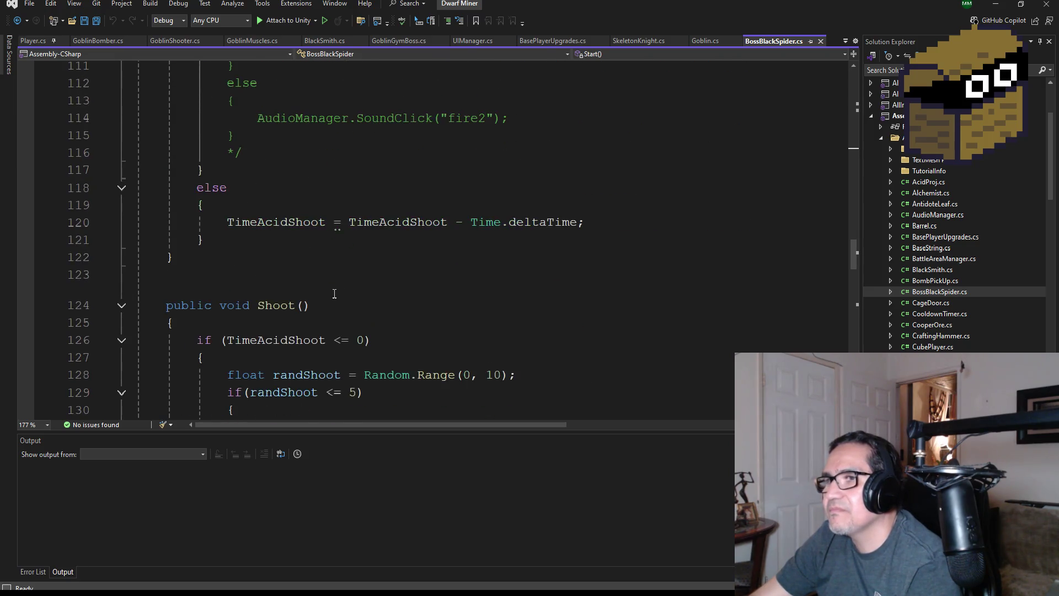
pyautogui.scroll(-3, 342, 304)
pyautogui.scroll(-10, 354, 318)
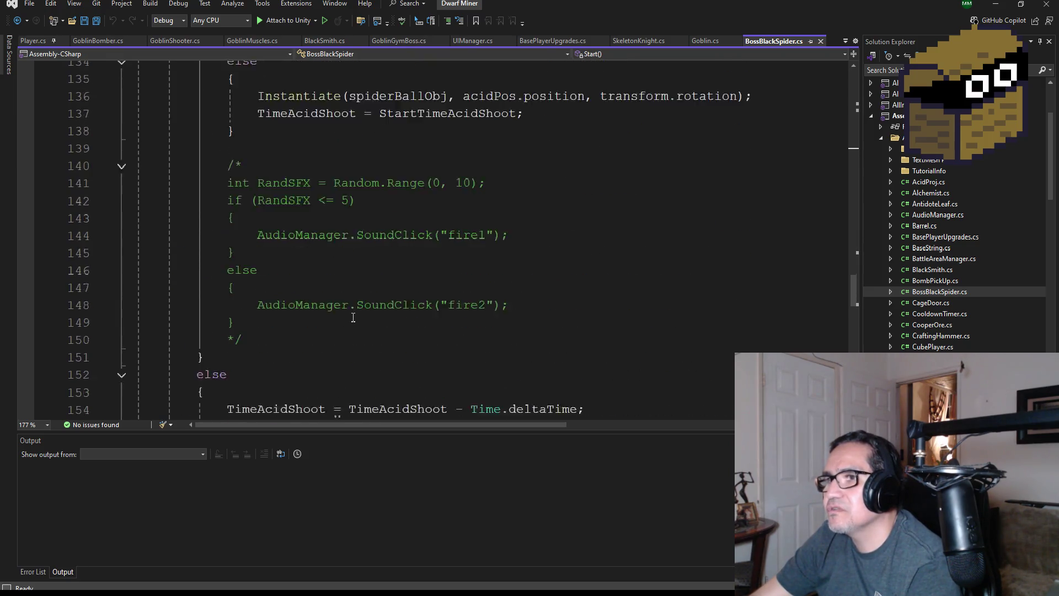
pyautogui.scroll(-2, 358, 320)
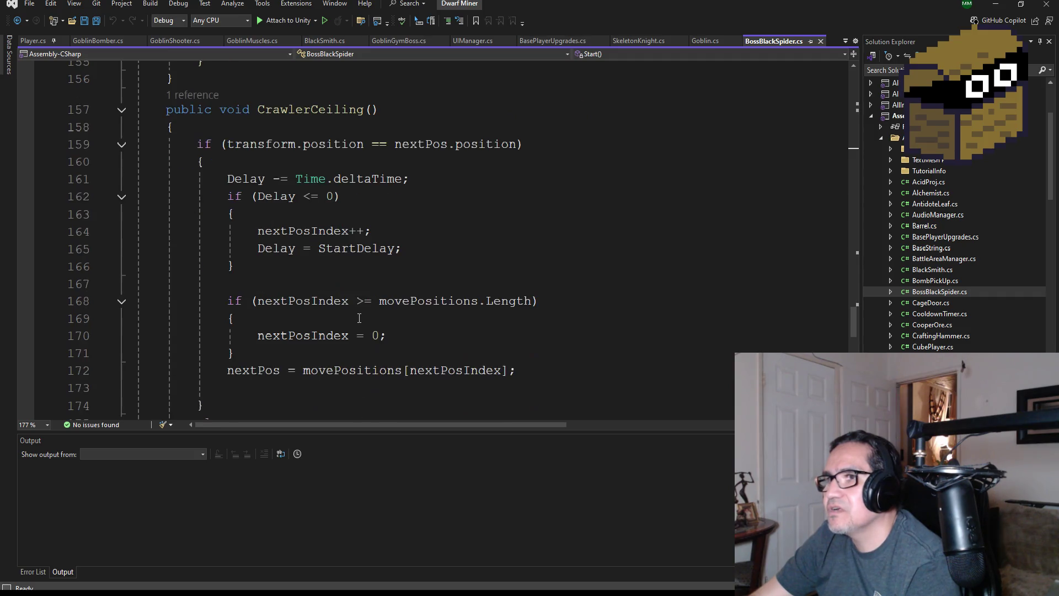
pyautogui.scroll(-1, 303, 307)
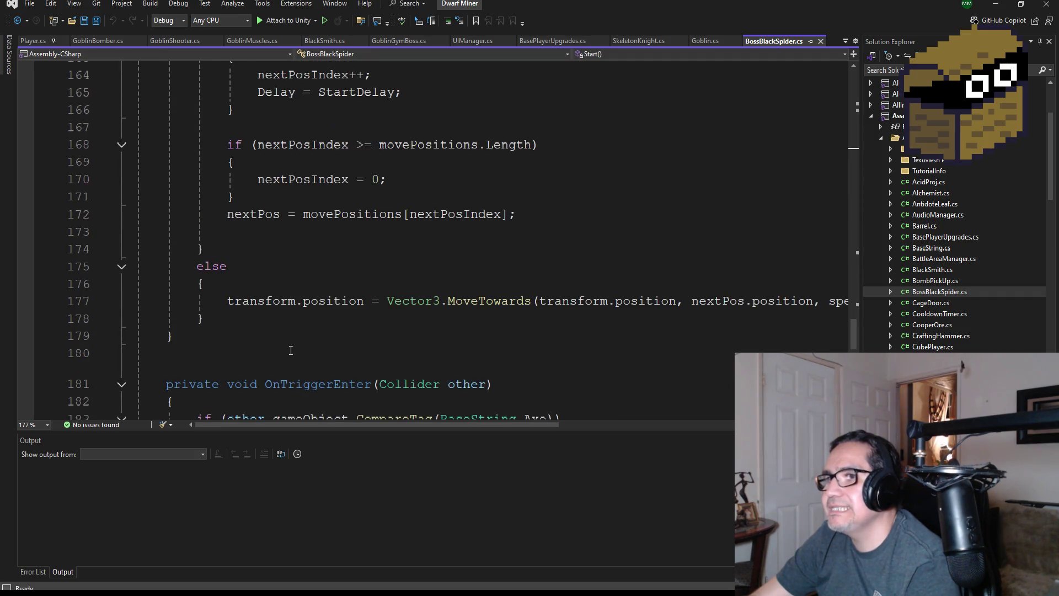
pyautogui.moveTo(249, 321)
pyautogui.mouseDown()
pyautogui.moveTo(165, 265)
pyautogui.moveTo(127, 69)
pyautogui.moveTo(127, 164)
pyautogui.mouseUp()
pyautogui.hotkey('ctrl', 'c')
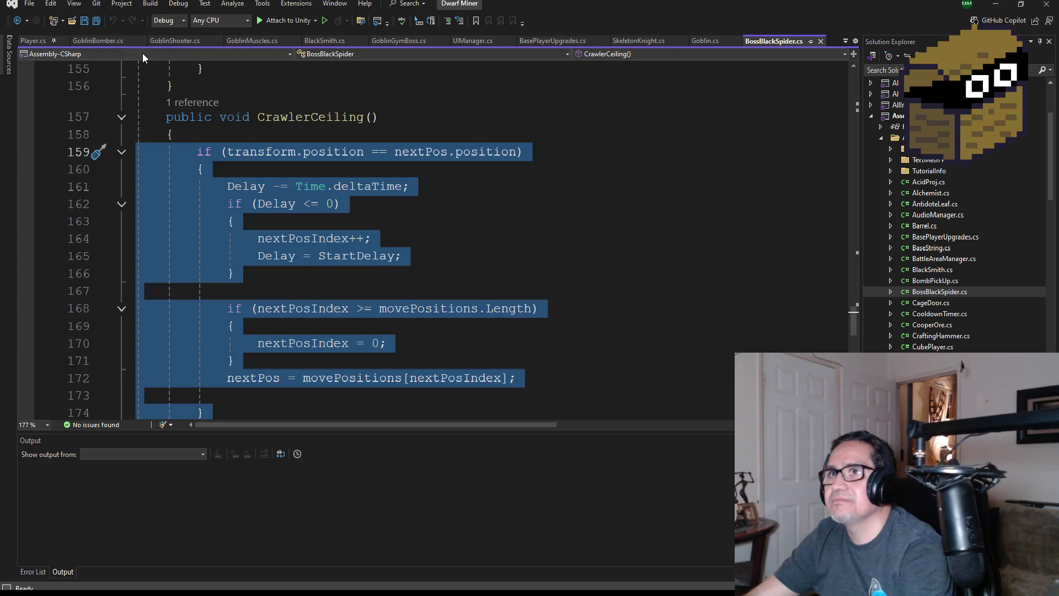
# Paste the waypoint-movement code into GoblinBomber's Run() and save the script
pyautogui.click(97, 40)
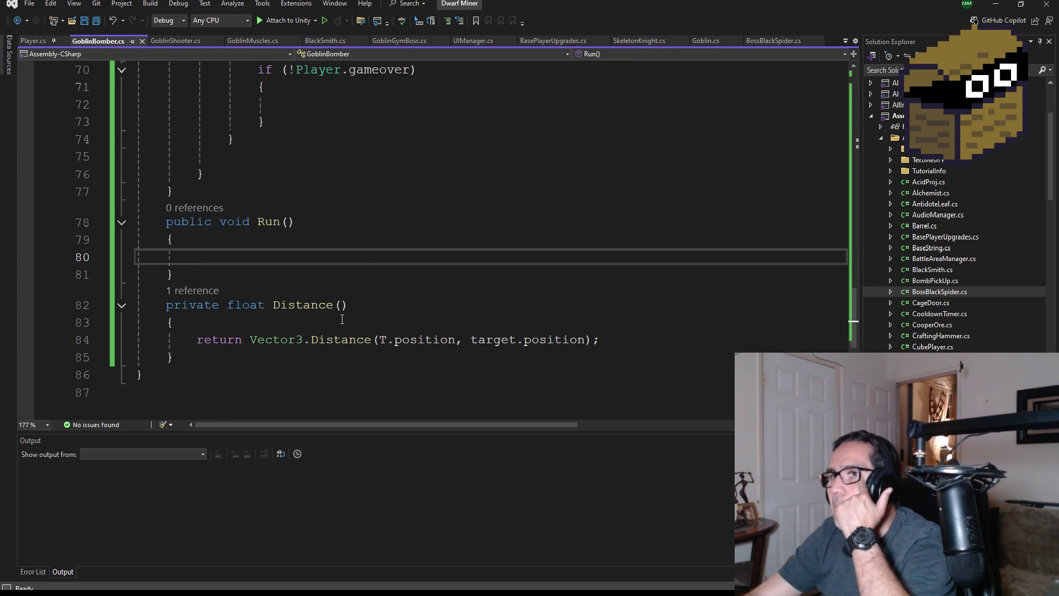
pyautogui.hotkey('ctrl', 'v')
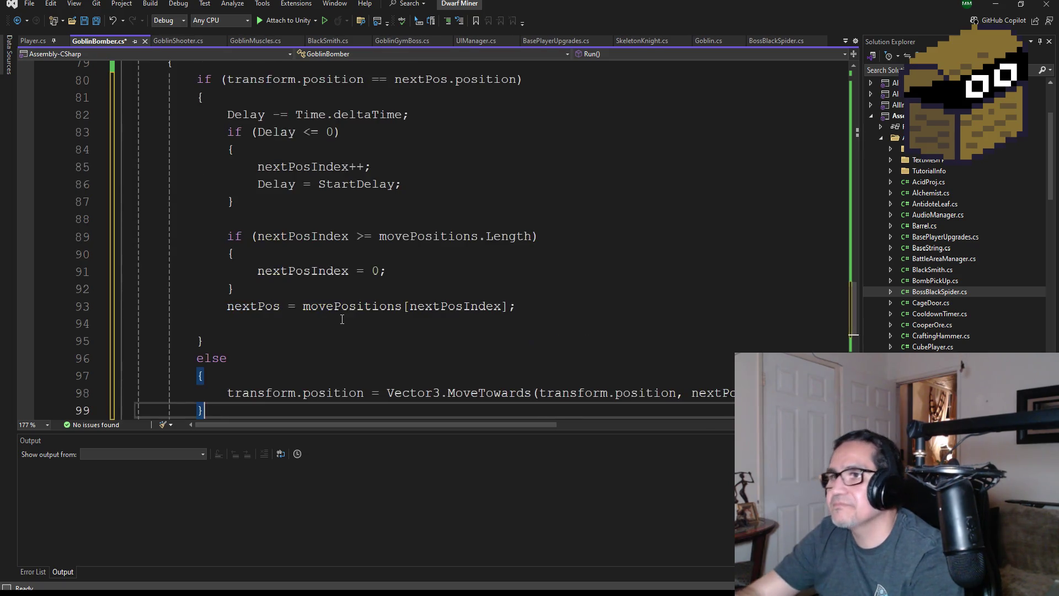
pyautogui.scroll(3, 414, 317)
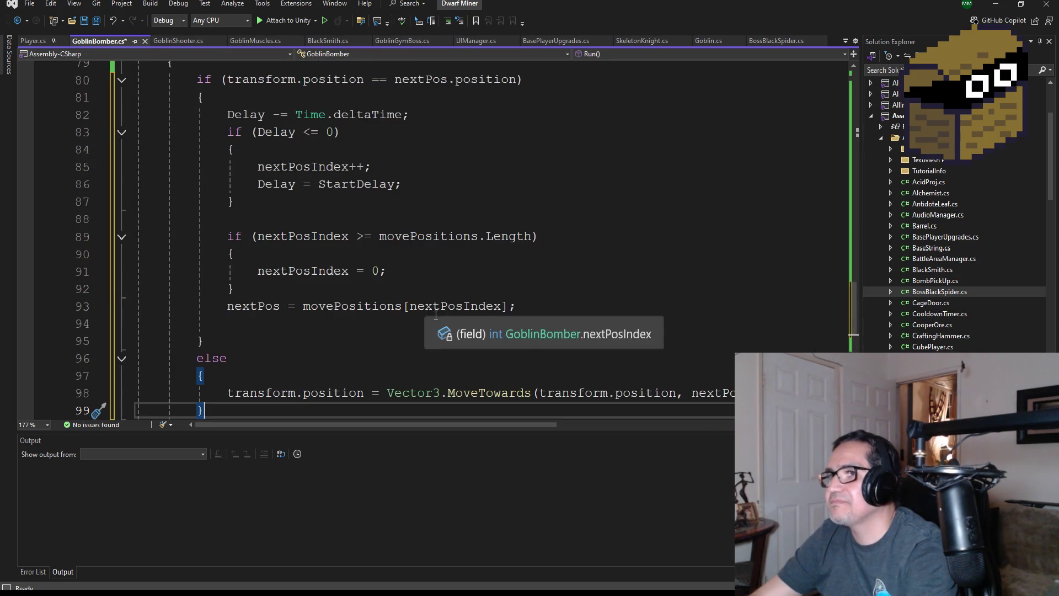
pyautogui.scroll(-2, 468, 318)
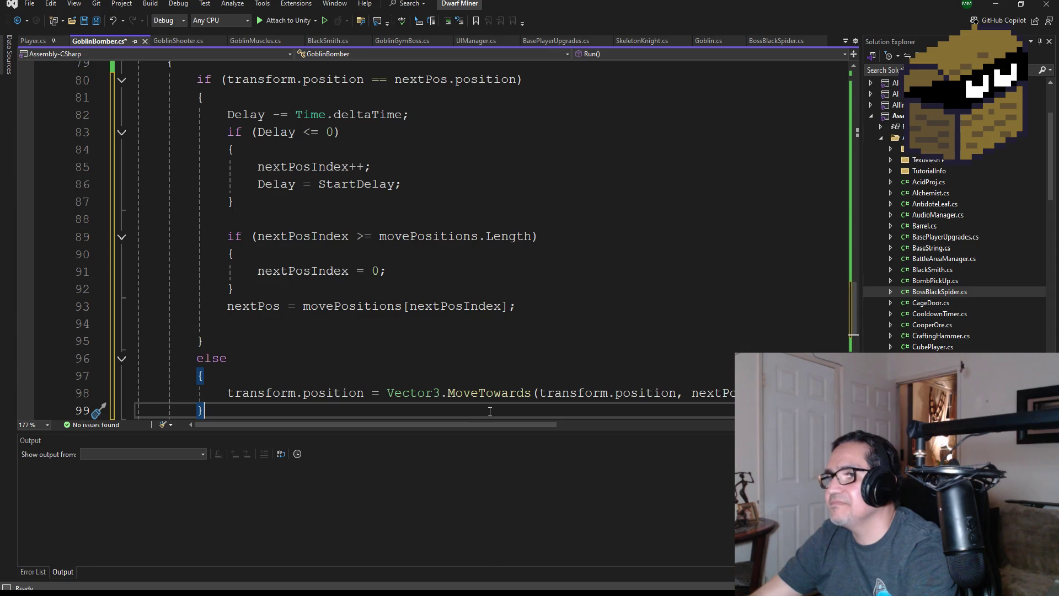
pyautogui.moveTo(514, 429)
pyautogui.mouseDown()
pyautogui.moveTo(695, 428)
pyautogui.moveTo(412, 432)
pyautogui.mouseUp()
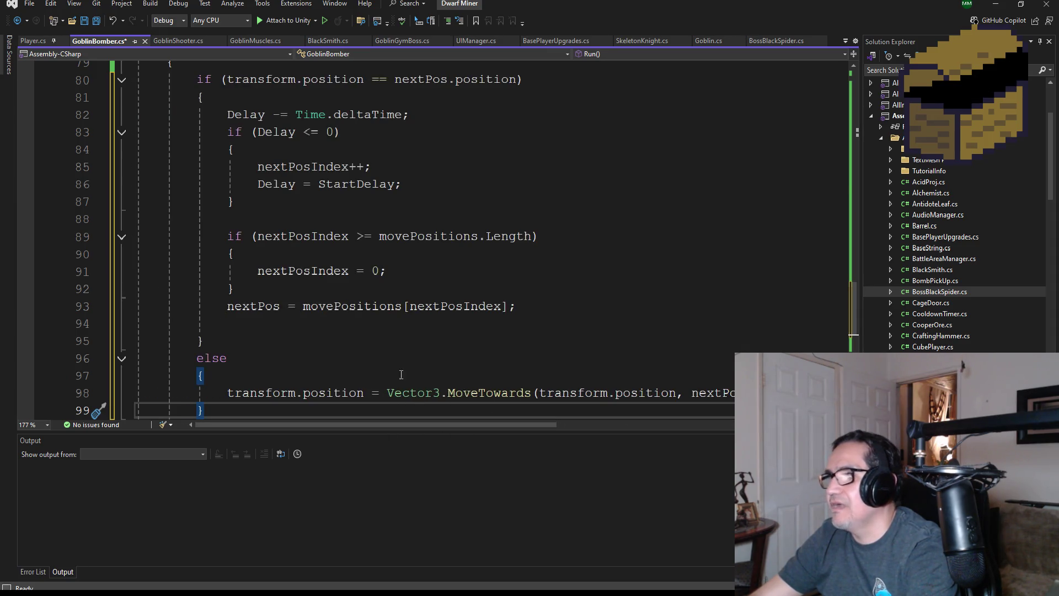
pyautogui.scroll(-4, 409, 359)
pyautogui.scroll(6, 409, 320)
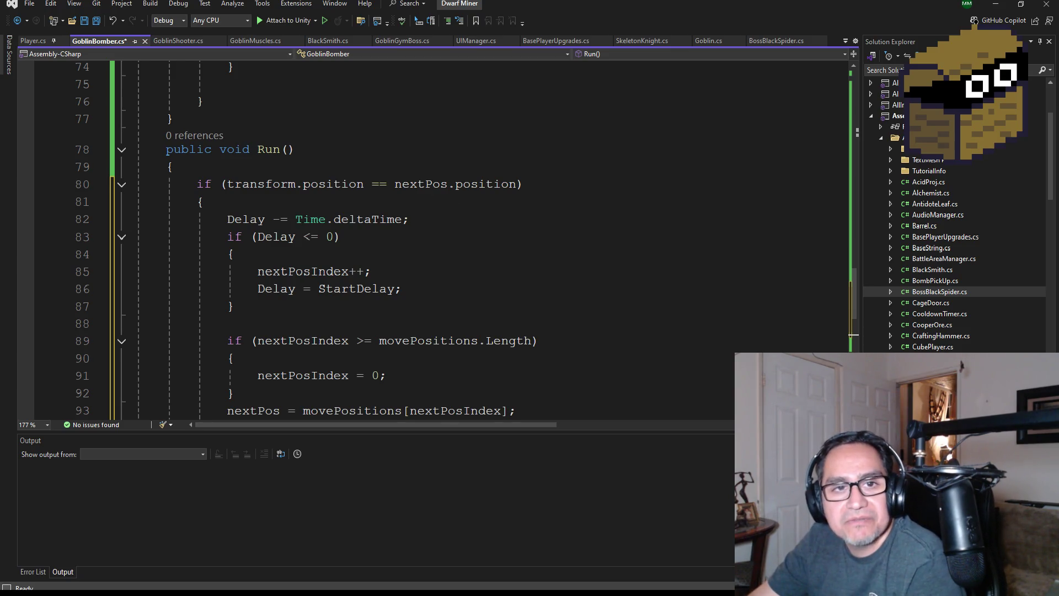
pyautogui.click(91, 20)
# Highlight nextPosIndex and StartDelay in Run() to review waypoint cycling and the delay reset
pyautogui.scroll(1, 399, 247)
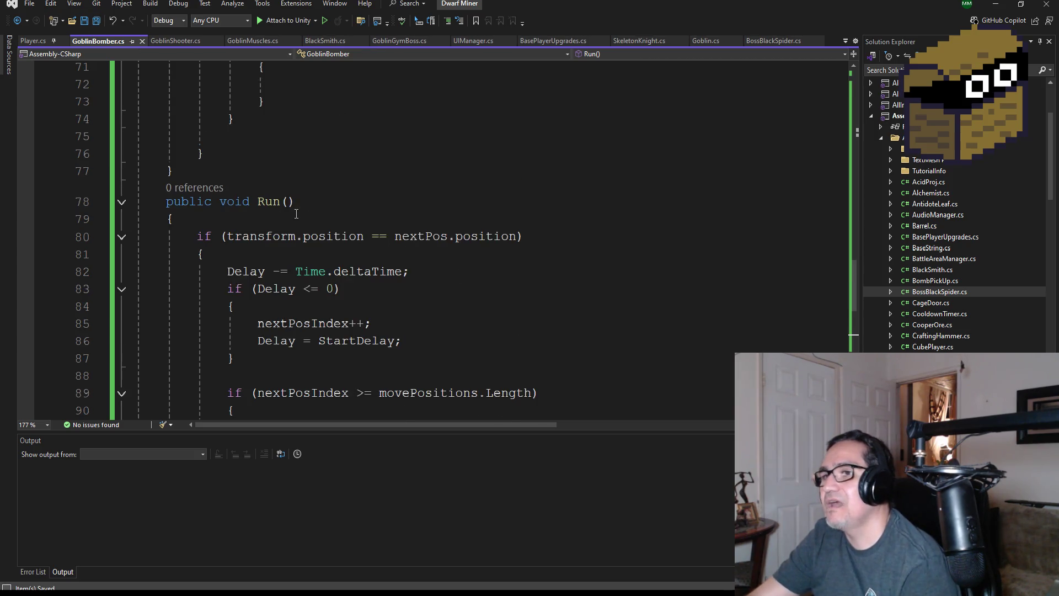
pyautogui.scroll(-1, 297, 214)
pyautogui.scroll(-1, 365, 232)
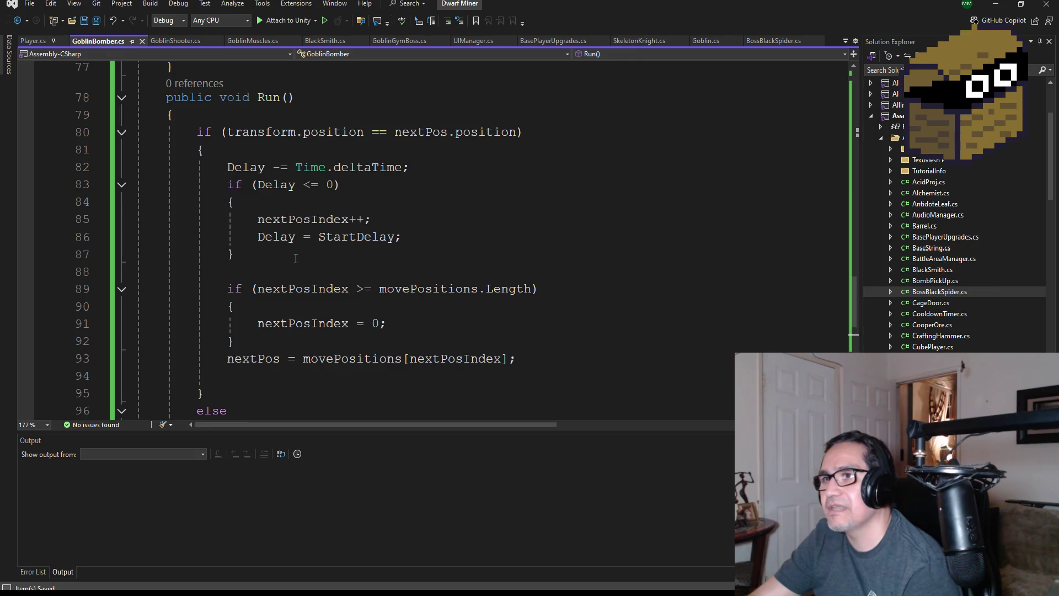
pyautogui.doubleClick(287, 219)
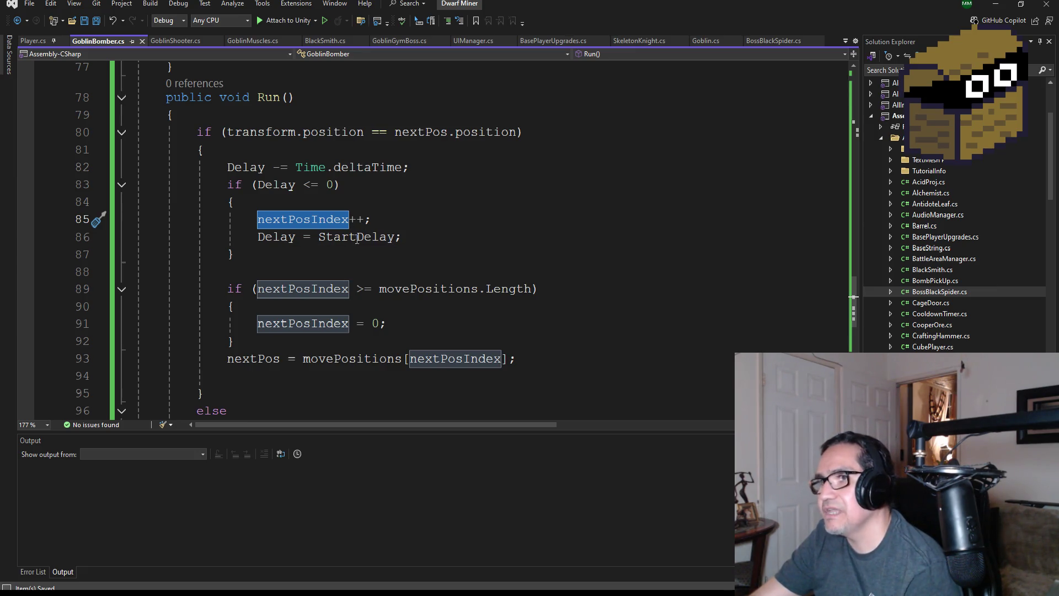
pyautogui.doubleClick(357, 237)
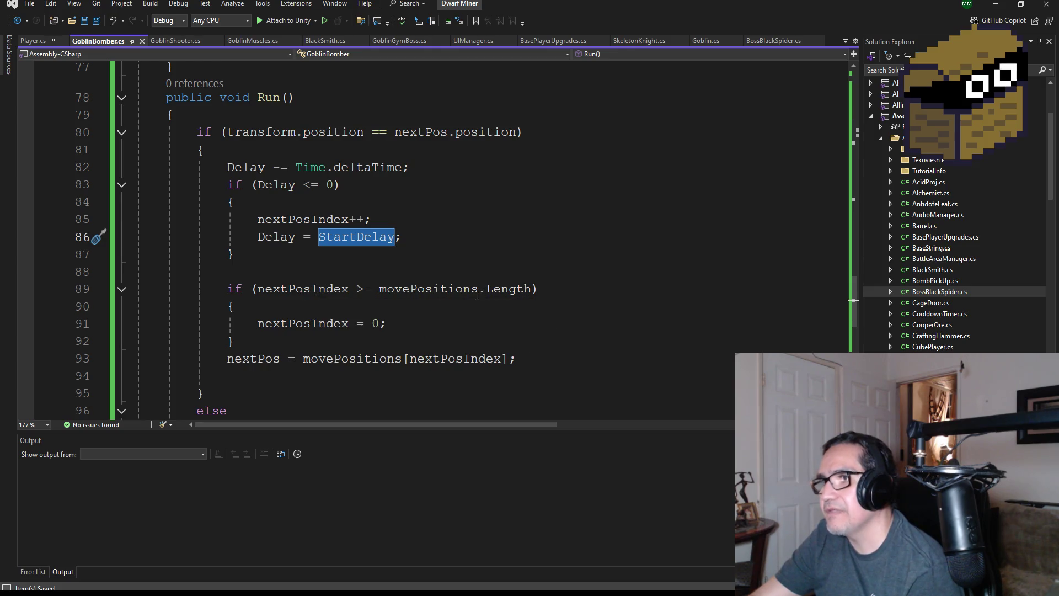
pyautogui.scroll(-1, 448, 224)
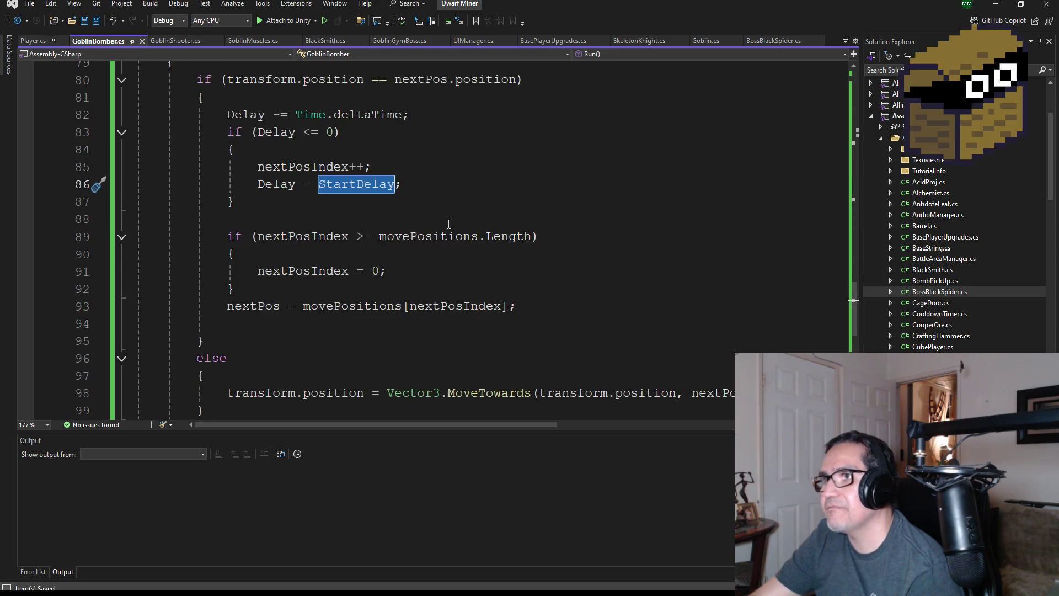
pyautogui.scroll(-2, 334, 283)
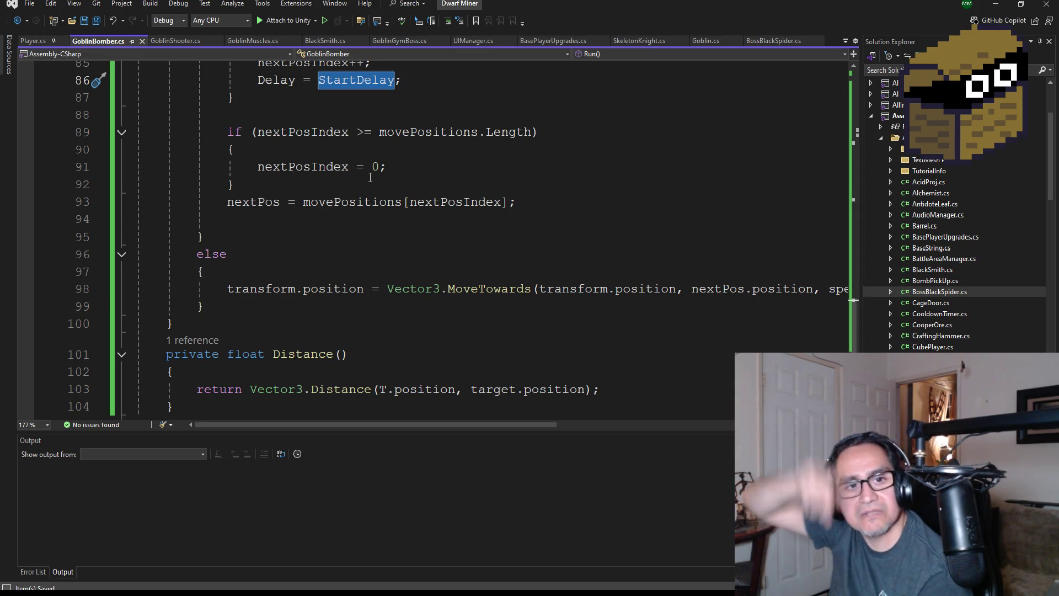
pyautogui.scroll(-2, 350, 234)
pyautogui.scroll(2, 310, 205)
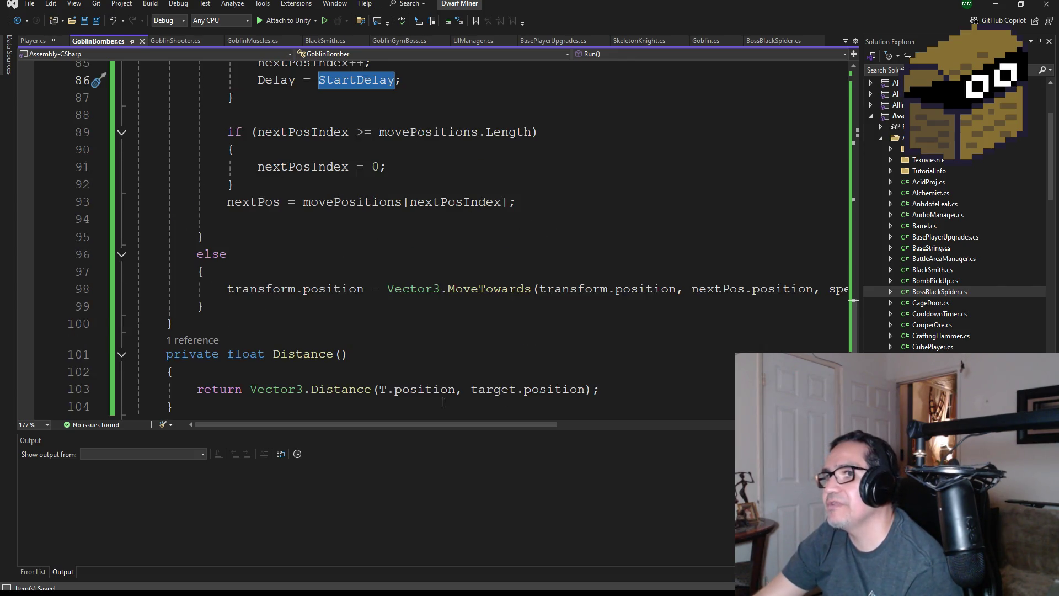
pyautogui.moveTo(400, 425)
pyautogui.mouseDown()
pyautogui.moveTo(627, 425)
pyautogui.moveTo(339, 419)
pyautogui.mouseUp()
pyautogui.scroll(7, 376, 343)
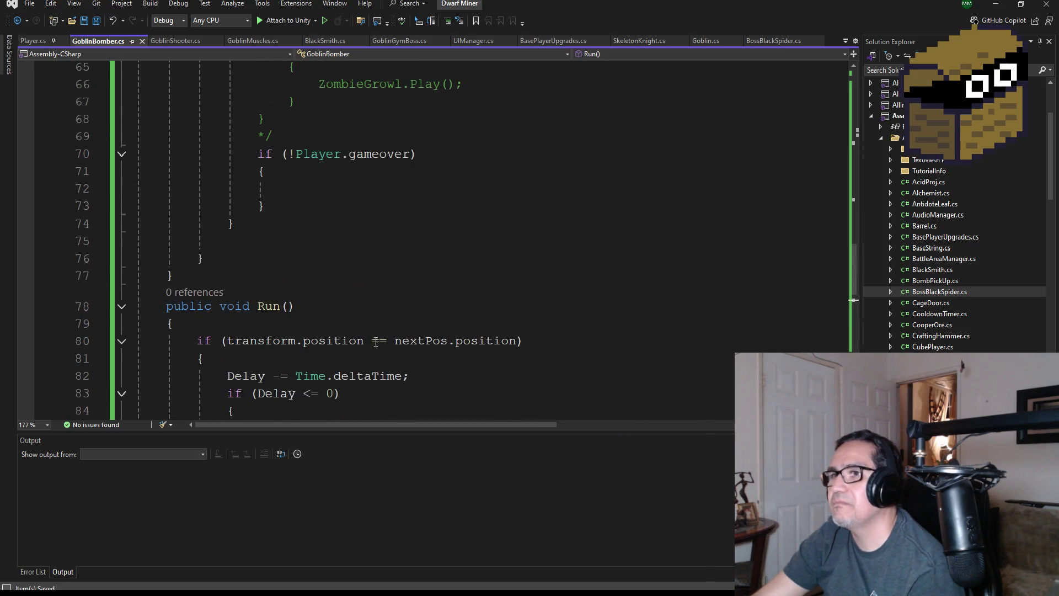
pyautogui.scroll(2, 305, 229)
# Add a Run(); call inside the if (!Player.gameover) block and save the script
pyautogui.click(345, 296)
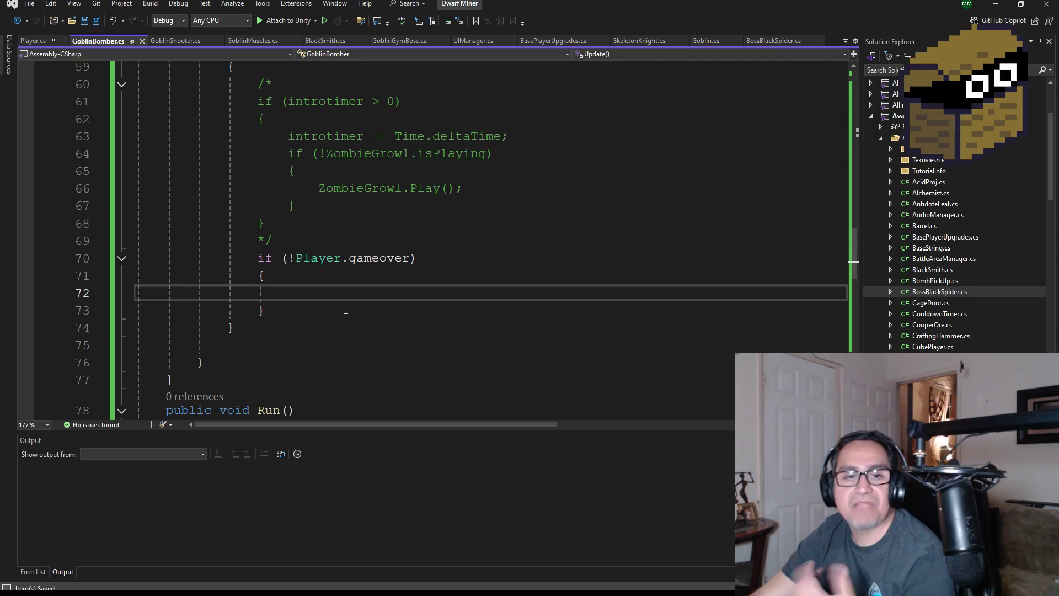
pyautogui.write('Run')
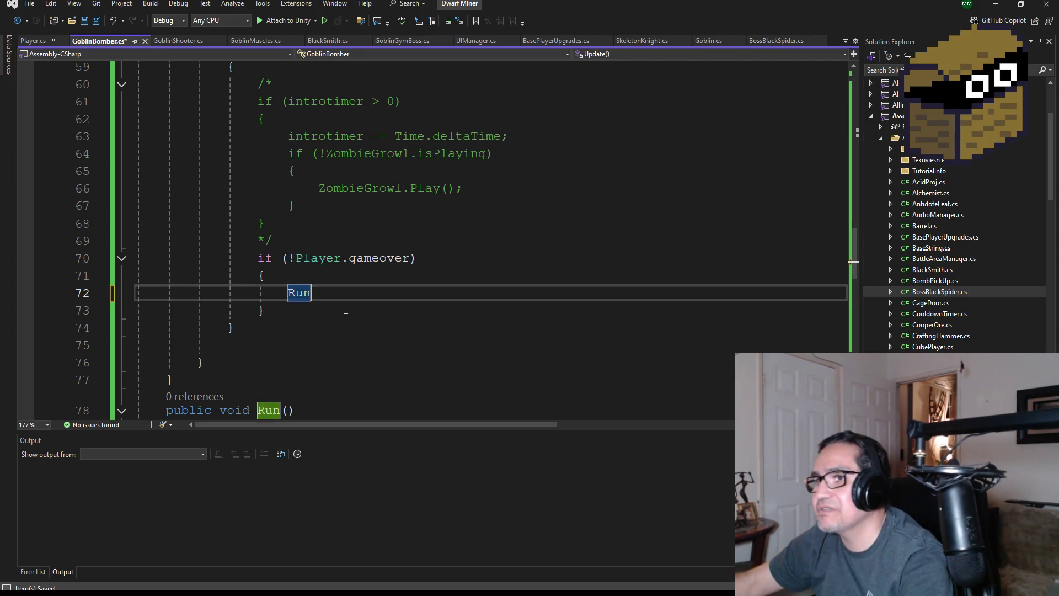
pyautogui.write('();')
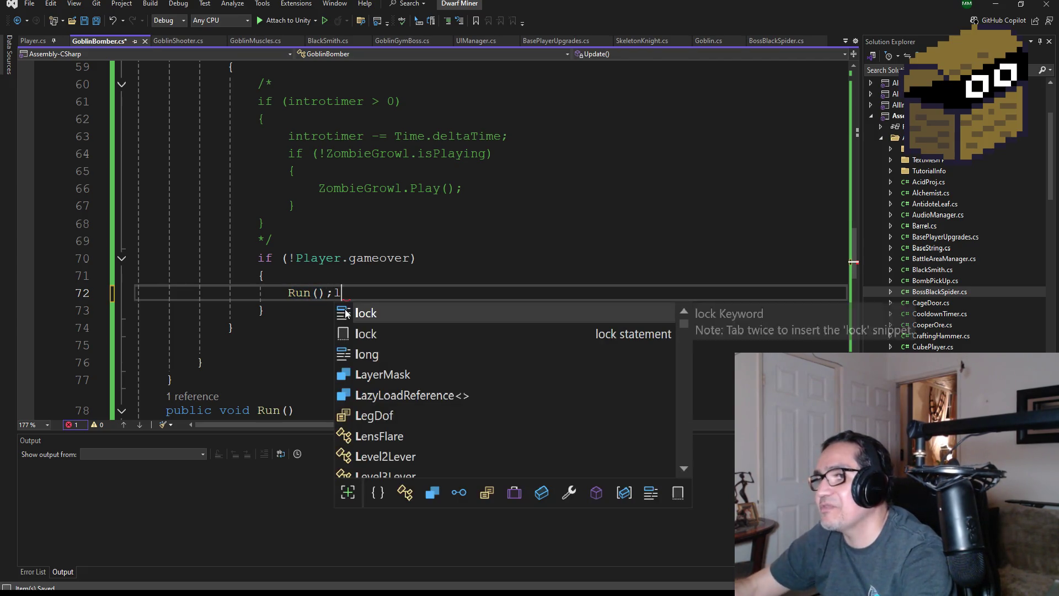
pyautogui.hotkey('ctrl', 's')
pyautogui.scroll(-4, 419, 243)
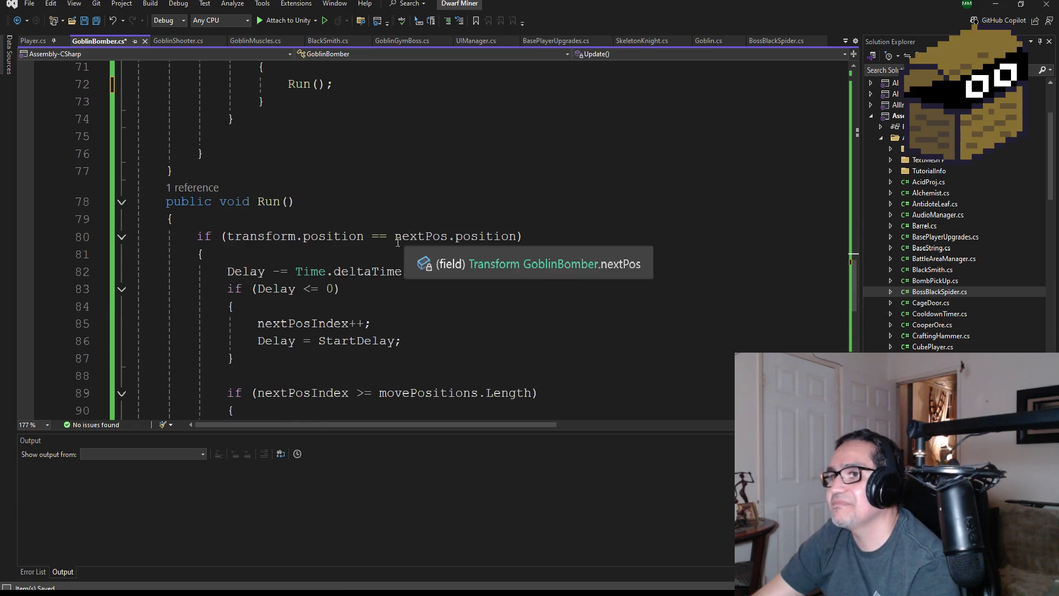
pyautogui.click(96, 21)
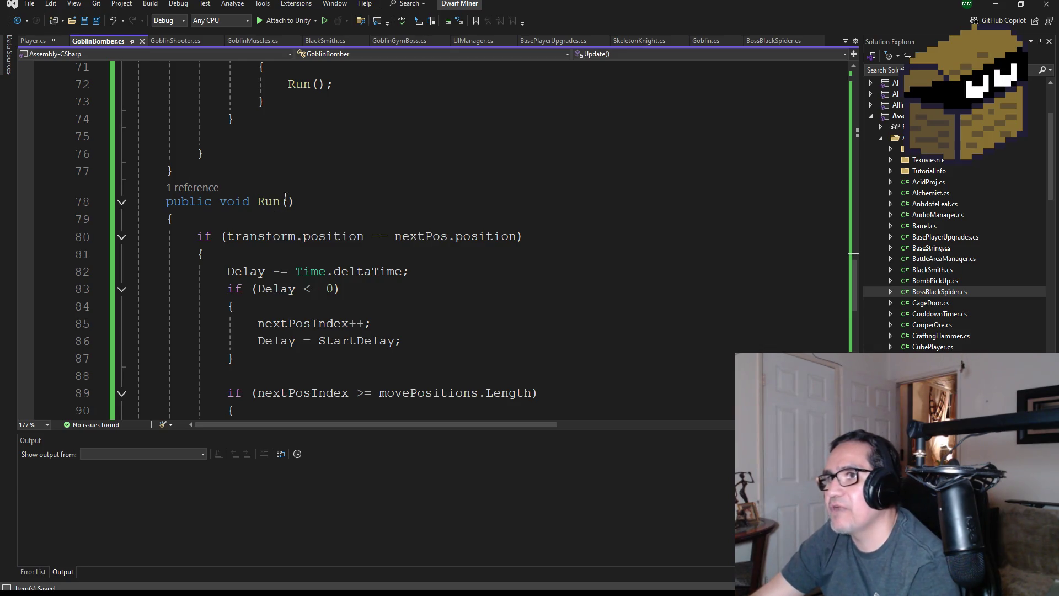
# Review Update() around the rotation line, then switch back to the Unity editor
pyautogui.scroll(2, 261, 305)
pyautogui.scroll(-9, 383, 314)
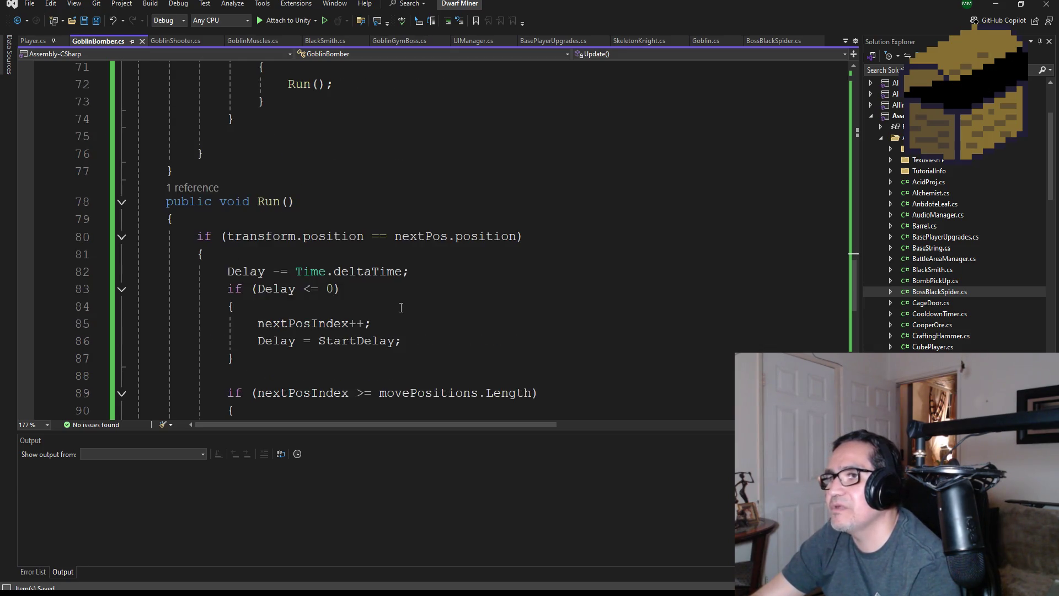
pyautogui.scroll(20, 398, 278)
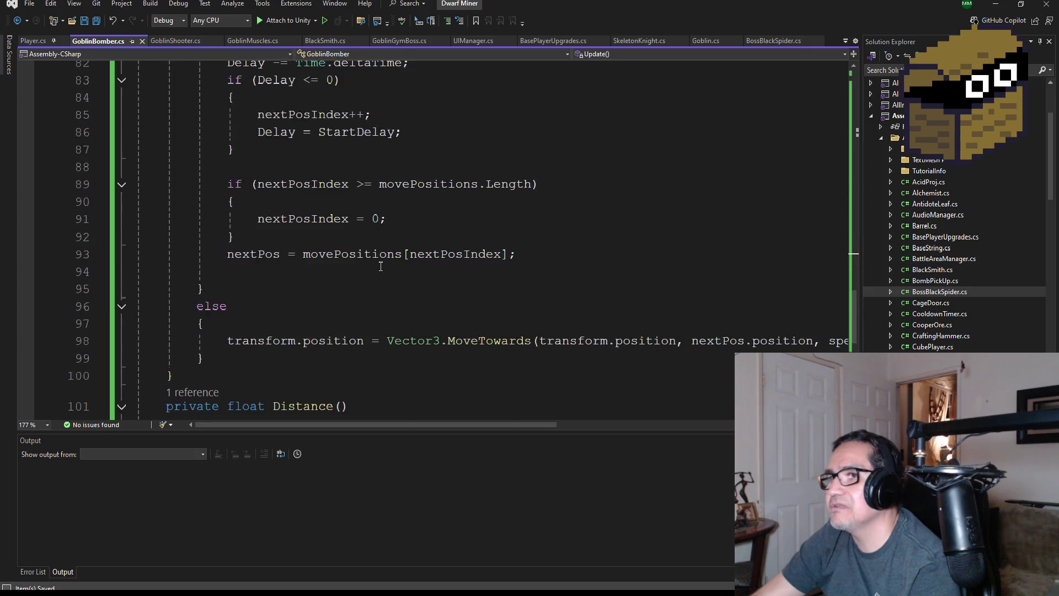
pyautogui.scroll(3, 290, 200)
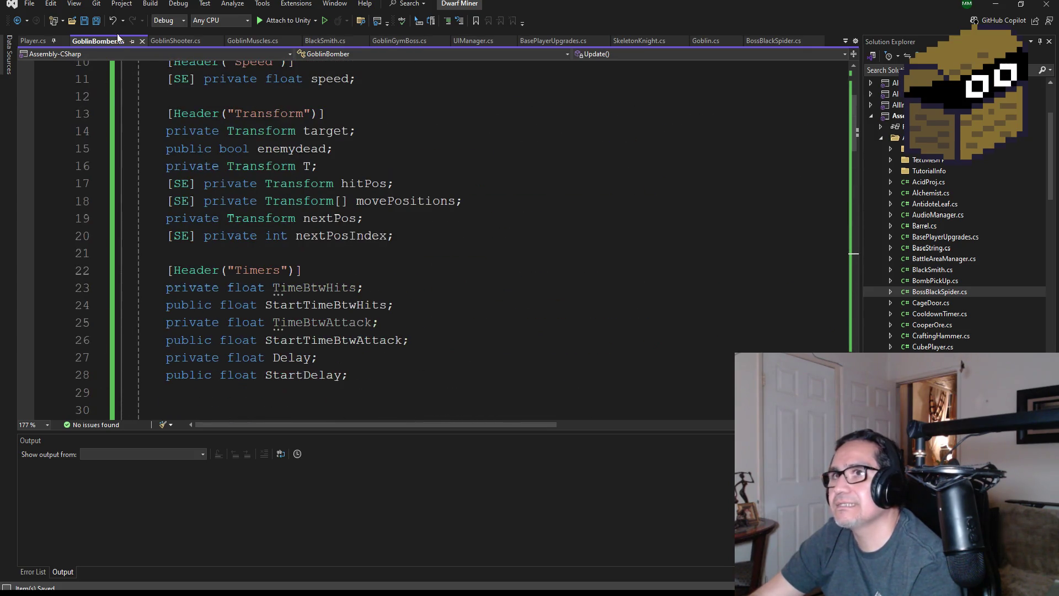
pyautogui.scroll(-9, 343, 234)
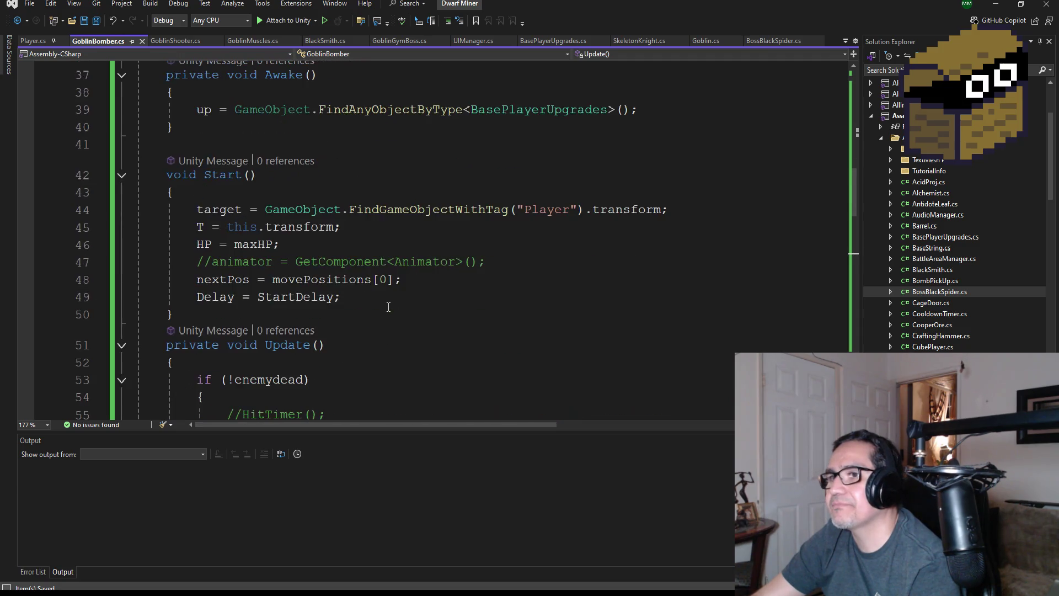
pyautogui.scroll(-5, 389, 315)
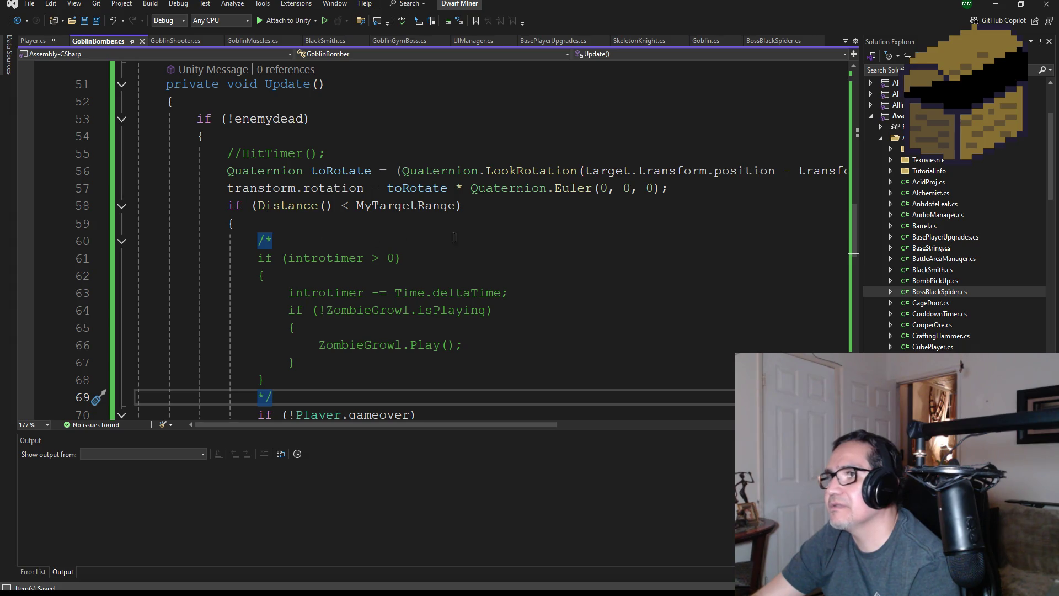
pyautogui.click(681, 188)
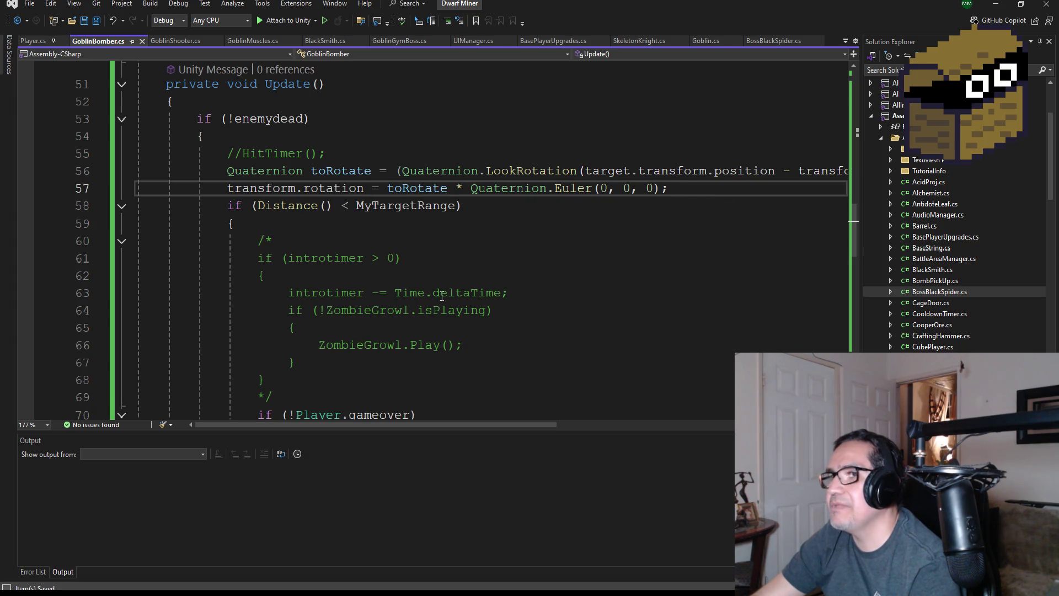
pyautogui.scroll(-4, 442, 297)
pyautogui.scroll(3, 377, 269)
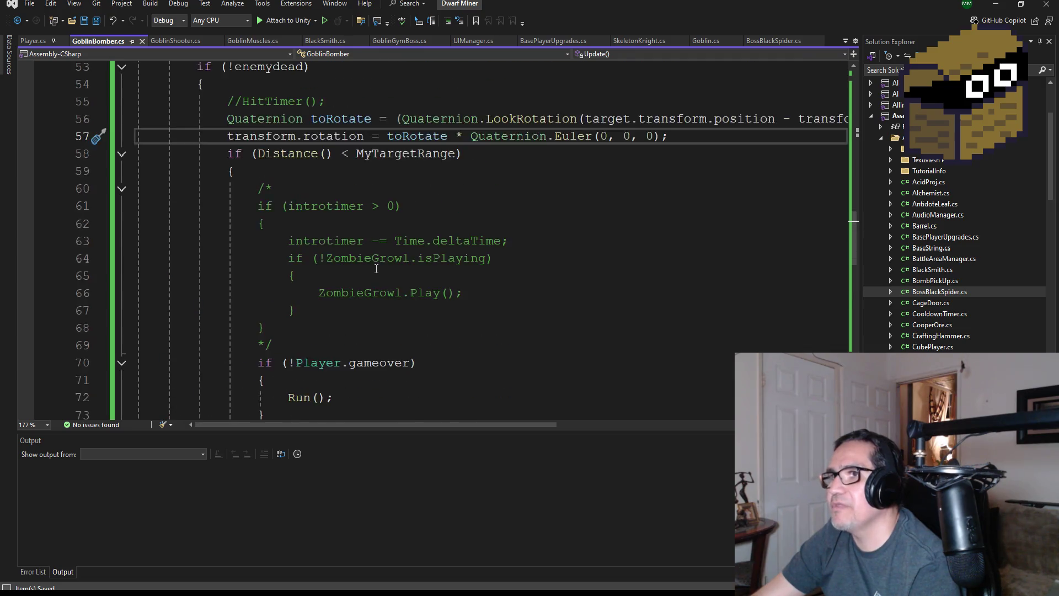
pyautogui.scroll(3, 376, 269)
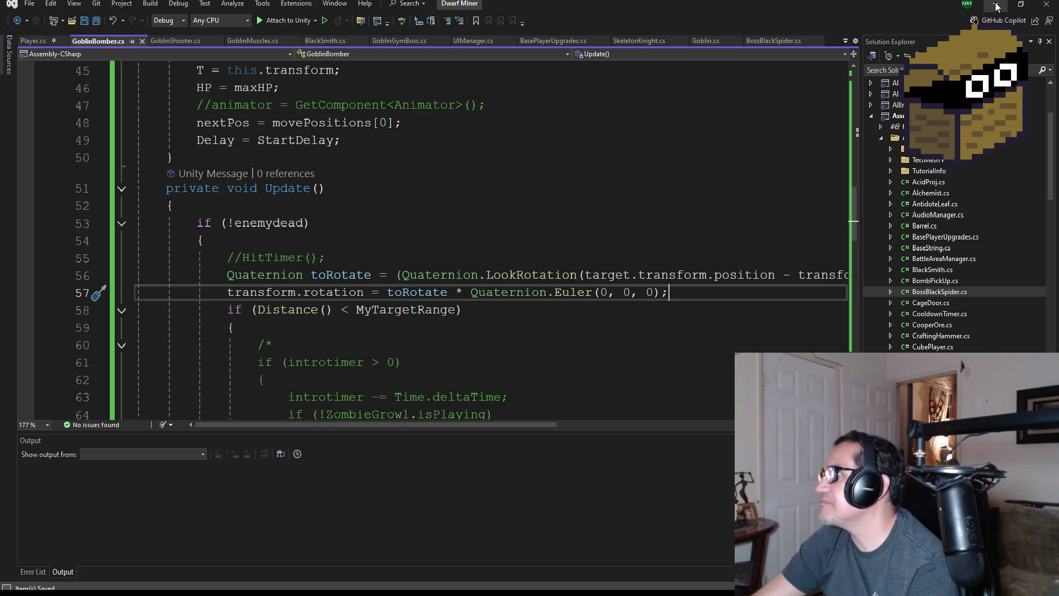
pyautogui.hotkey('alt', 'Tab')
# In a top-down scene view, move GoblinBomber left along X and up along Z
pyautogui.scroll(-8, 553, 243)
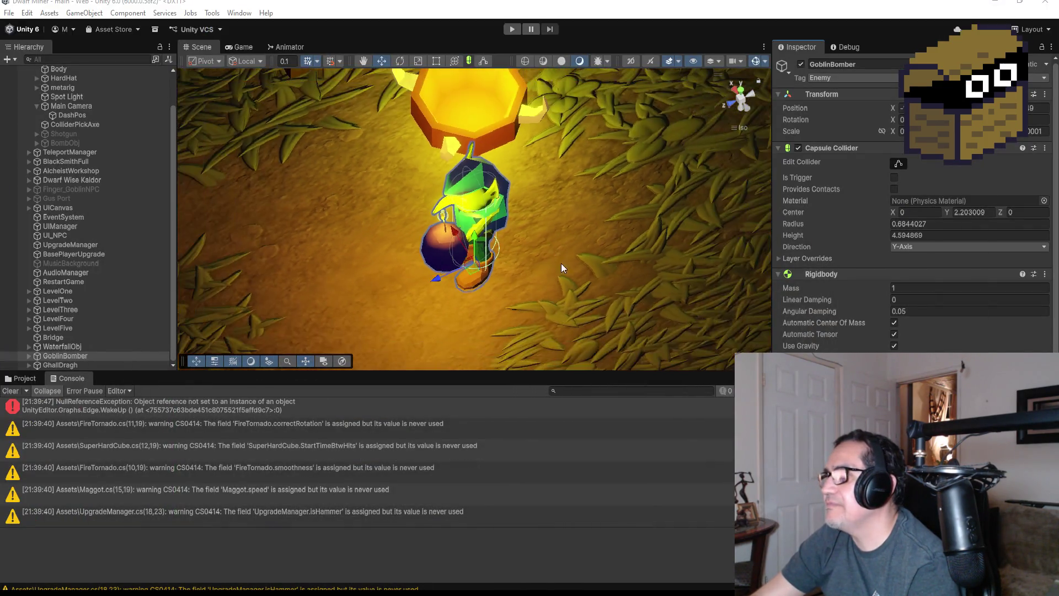
pyautogui.scroll(-2, 683, 201)
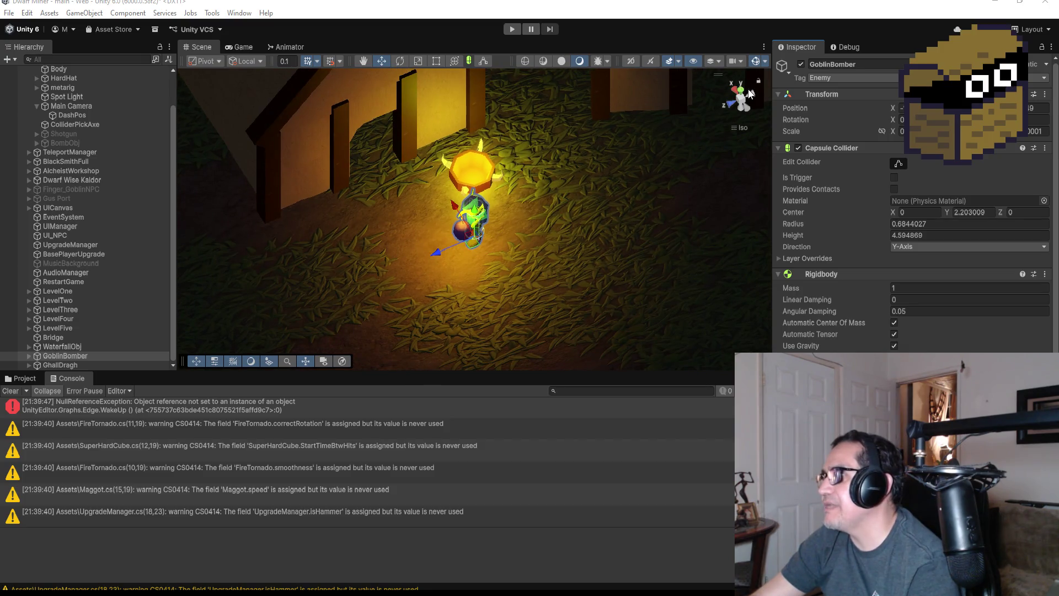
pyautogui.click(744, 94)
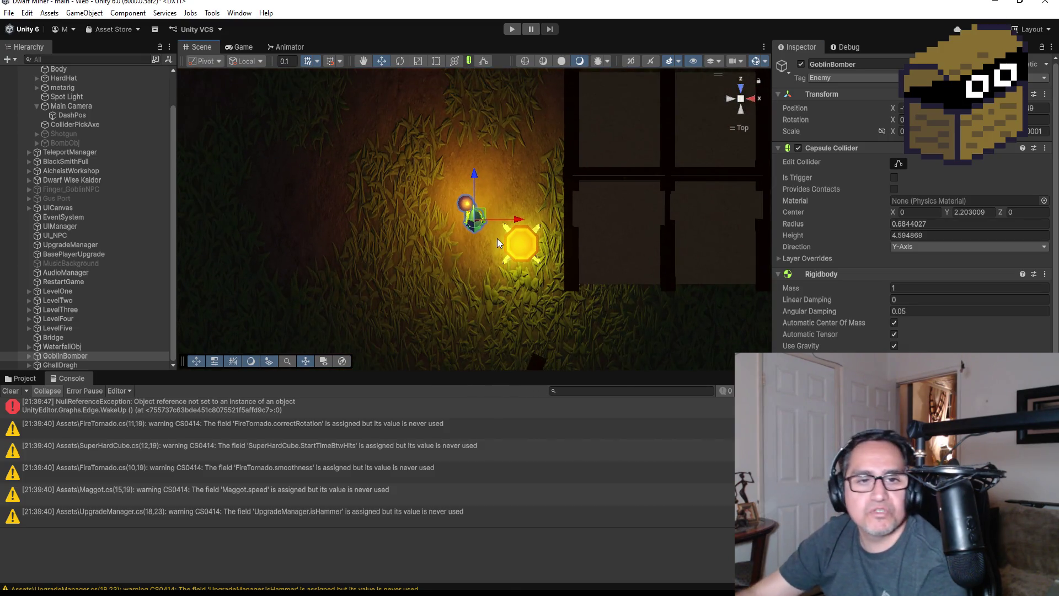
pyautogui.scroll(-3, 509, 228)
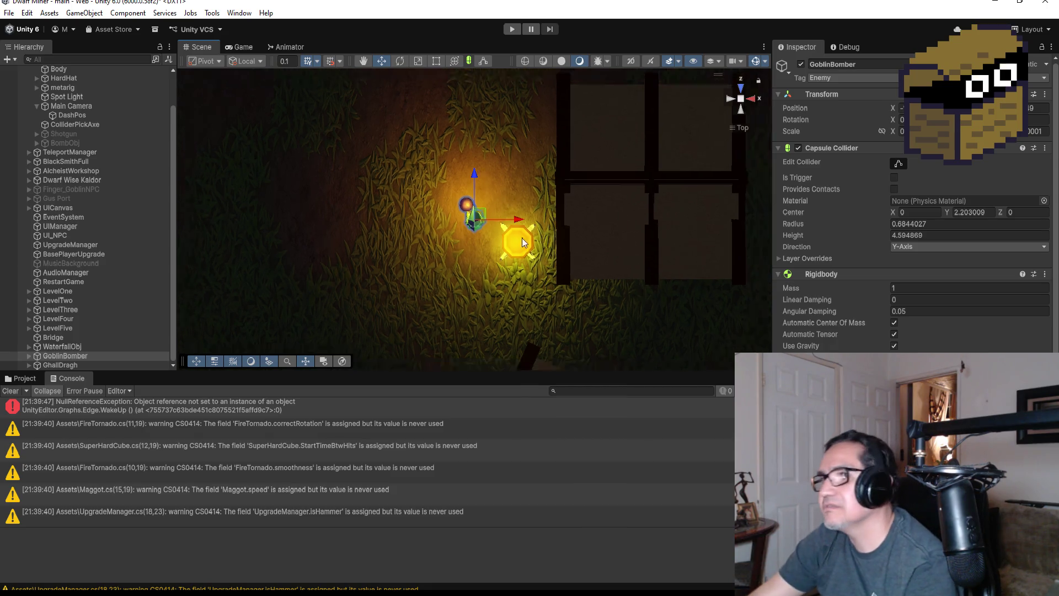
pyautogui.scroll(-3, 509, 228)
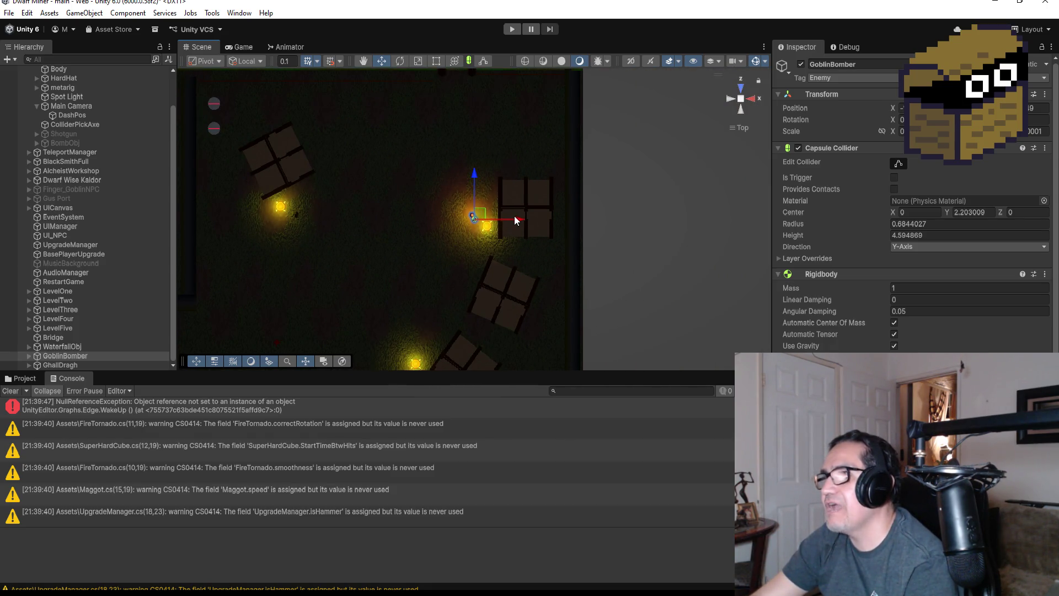
pyautogui.moveTo(516, 220); pyautogui.dragTo(463, 218)
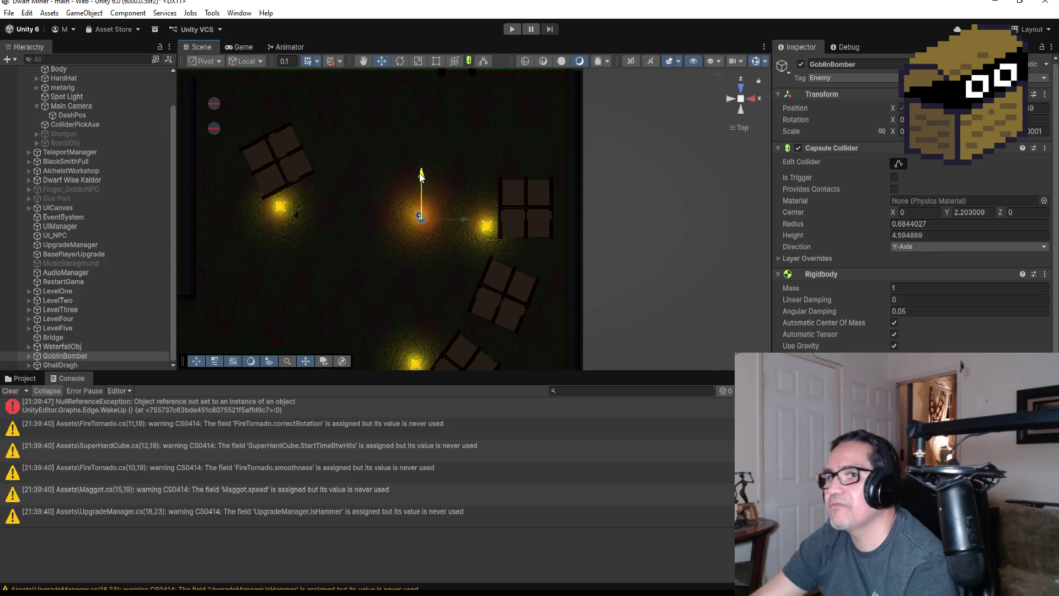
pyautogui.moveTo(420, 175); pyautogui.dragTo(421, 99)
pyautogui.scroll(-3, 415, 126)
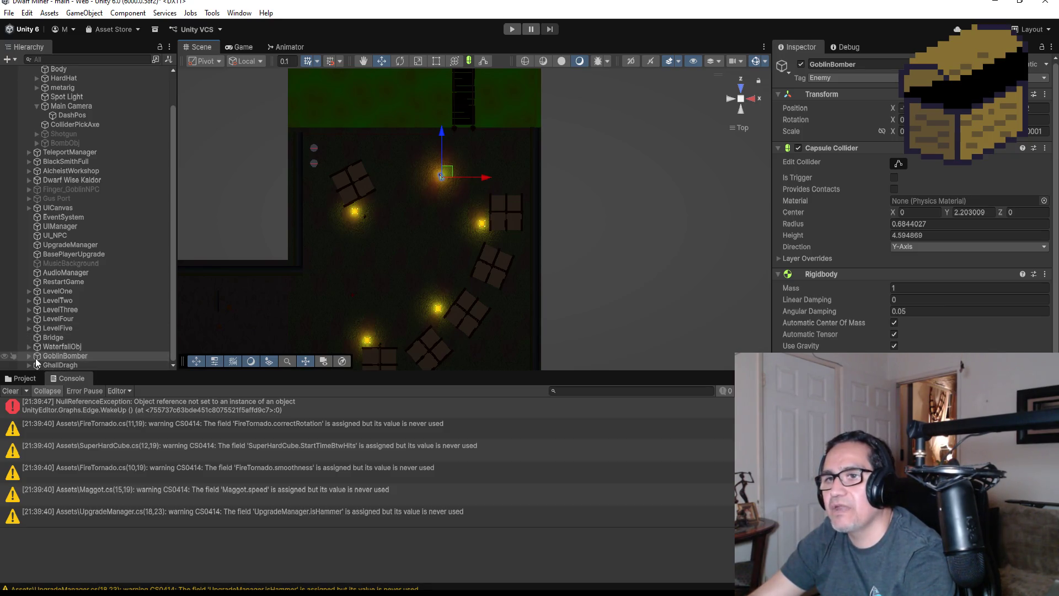
# Move GhallDragh above GoblinBomber in the Hierarchy, reselect GoblinBomber, and collapse DwarfMiner
pyautogui.moveTo(51, 366); pyautogui.dragTo(52, 355)
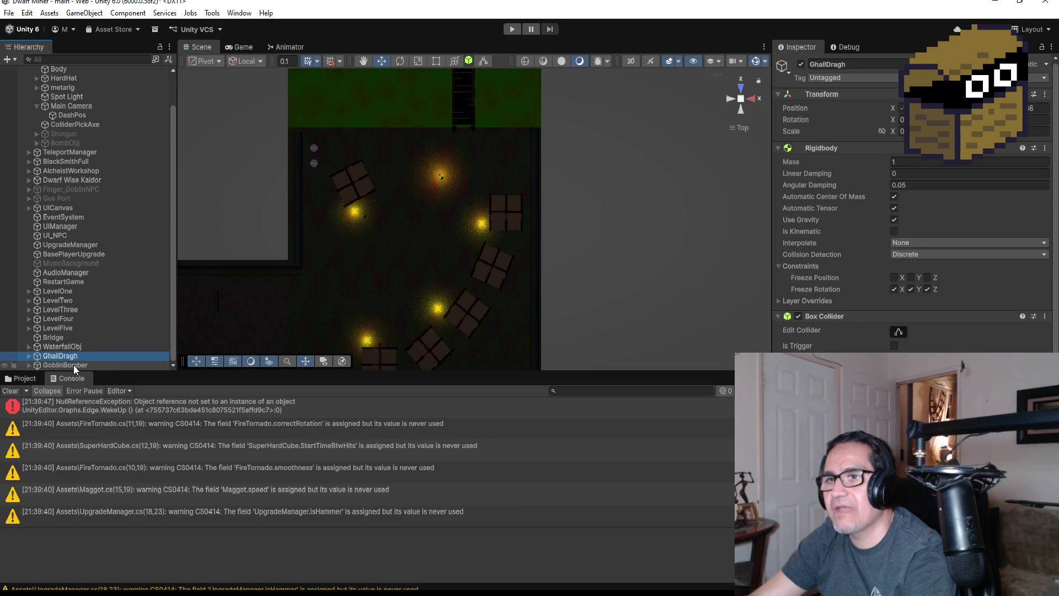
pyautogui.click(74, 365)
pyautogui.scroll(2, 83, 232)
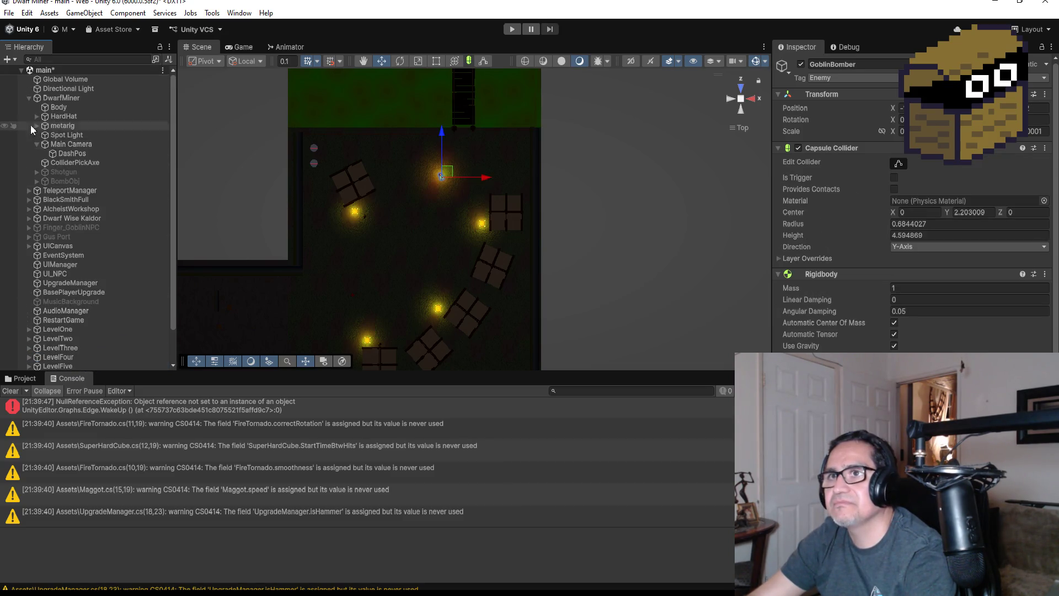
pyautogui.click(29, 98)
# Create an empty GameObject named Pos
pyautogui.rightClick(71, 336)
pyautogui.click(110, 422)
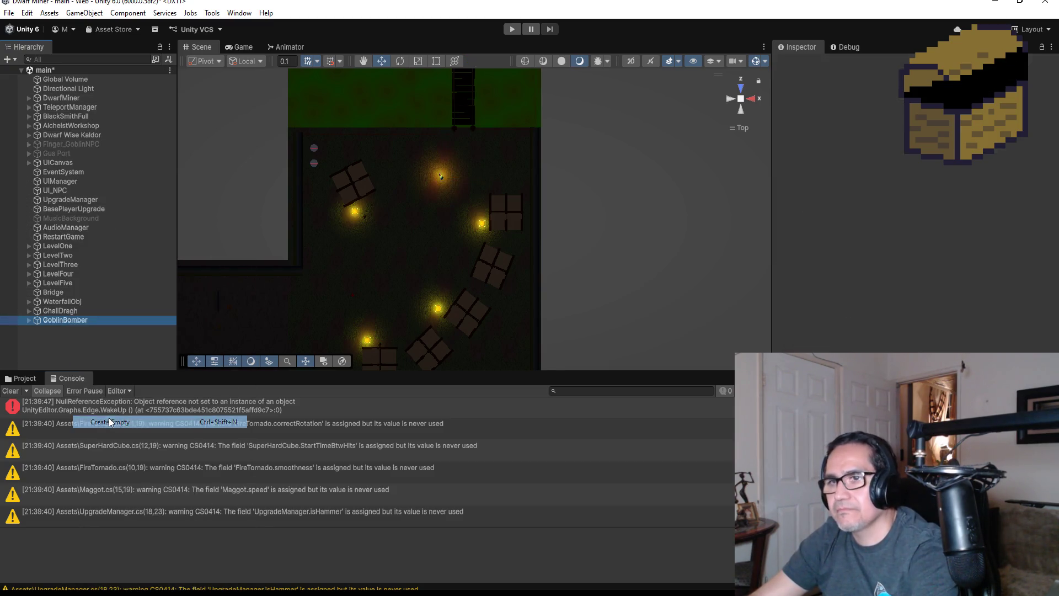
pyautogui.click(875, 64)
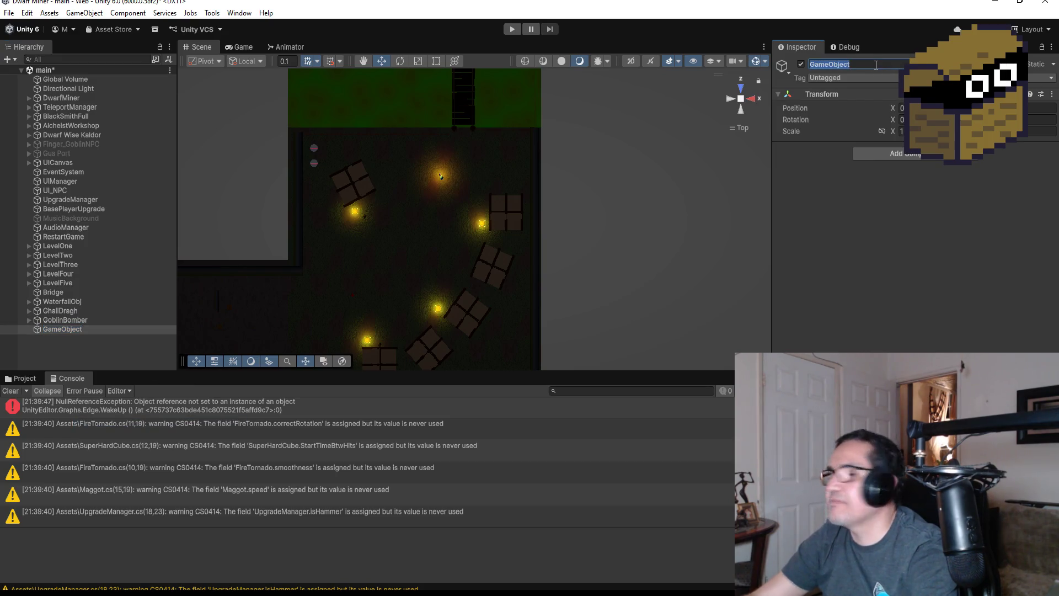
pyautogui.write('Pos')
pyautogui.press('Return')
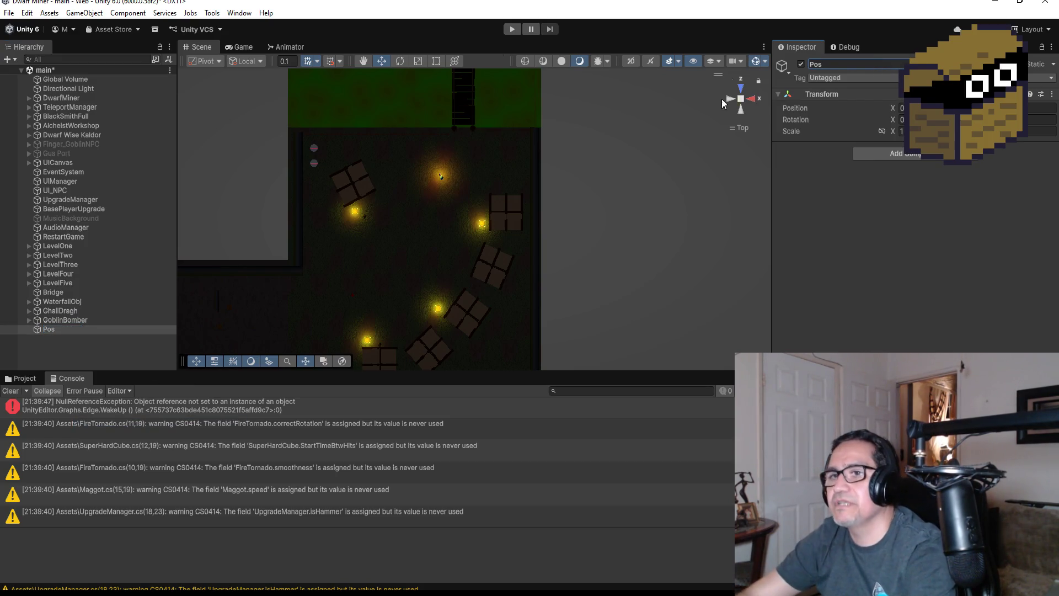
# Create a second empty GameObject named GoblinBomberParent
pyautogui.rightClick(48, 353)
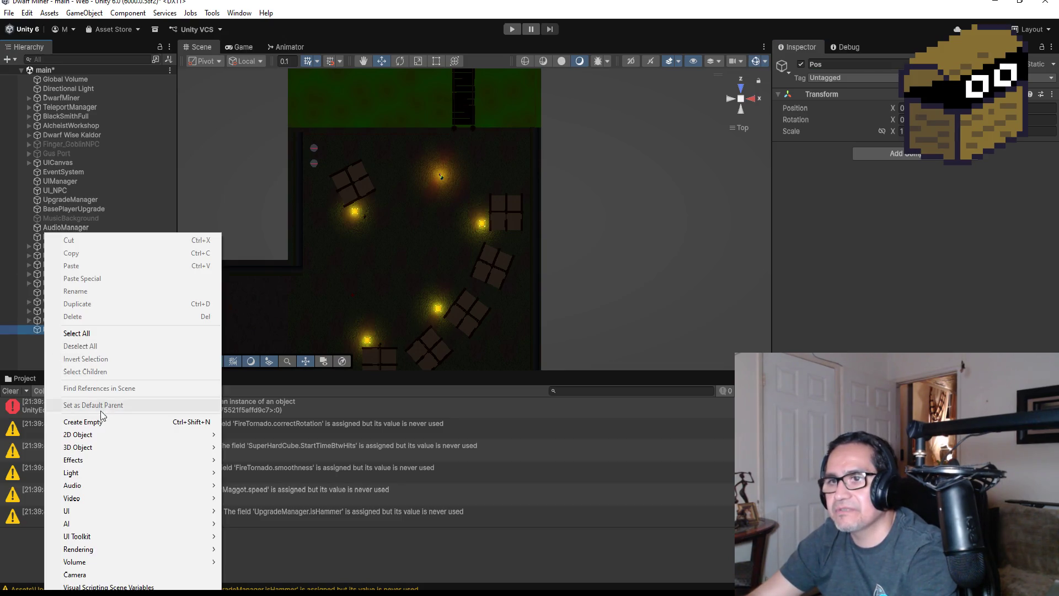
pyautogui.click(100, 424)
pyautogui.click(877, 66)
pyautogui.click(866, 63)
pyautogui.write('GoblinBomber')
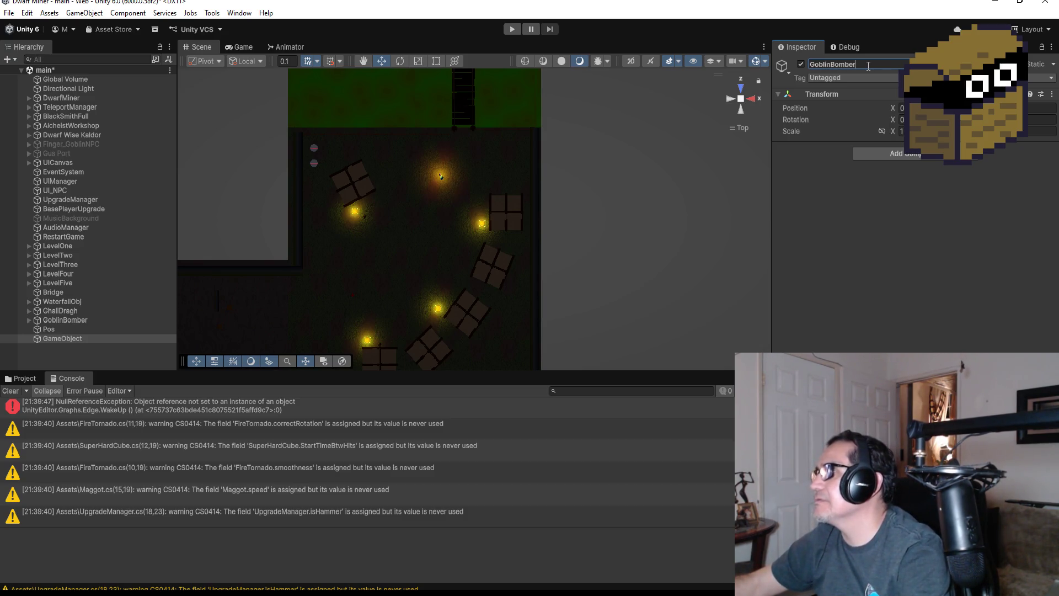
pyautogui.write('Pa')
pyautogui.press('Return')
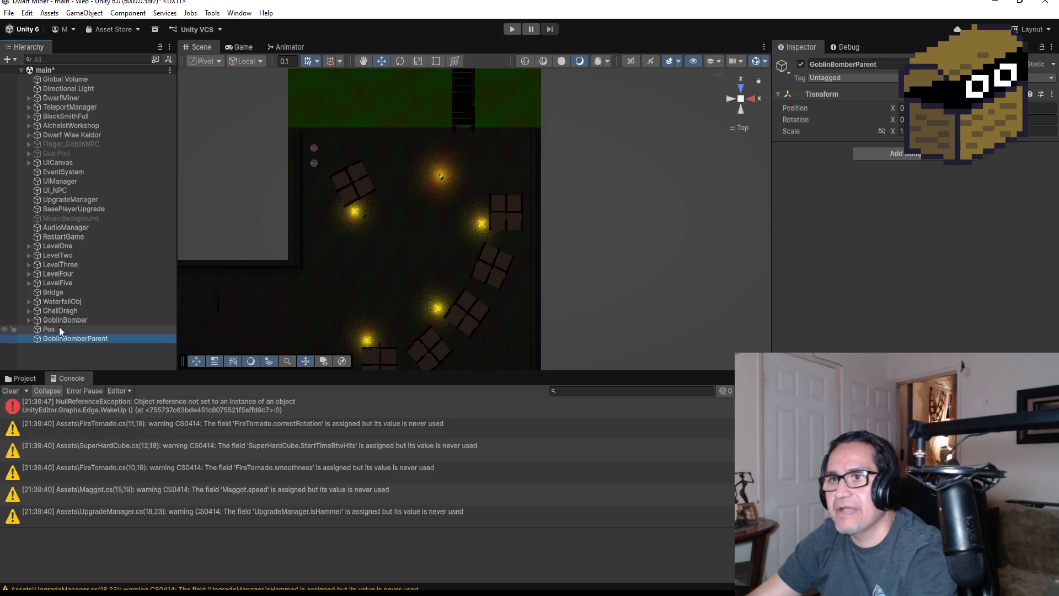
# Nest GoblinBomber and Pos under GoblinBomberParent in the Hierarchy
pyautogui.click(59, 326)
pyautogui.keyDown('ctrl'); pyautogui.click(77, 321); pyautogui.keyUp('ctrl')
pyautogui.moveTo(81, 336); pyautogui.dragTo(81, 338)
pyautogui.click(59, 321)
# Copy GoblinBomber's Transform position onto Pos, then raise Pos just above the goblin
pyautogui.click(69, 339)
pyautogui.click(92, 330)
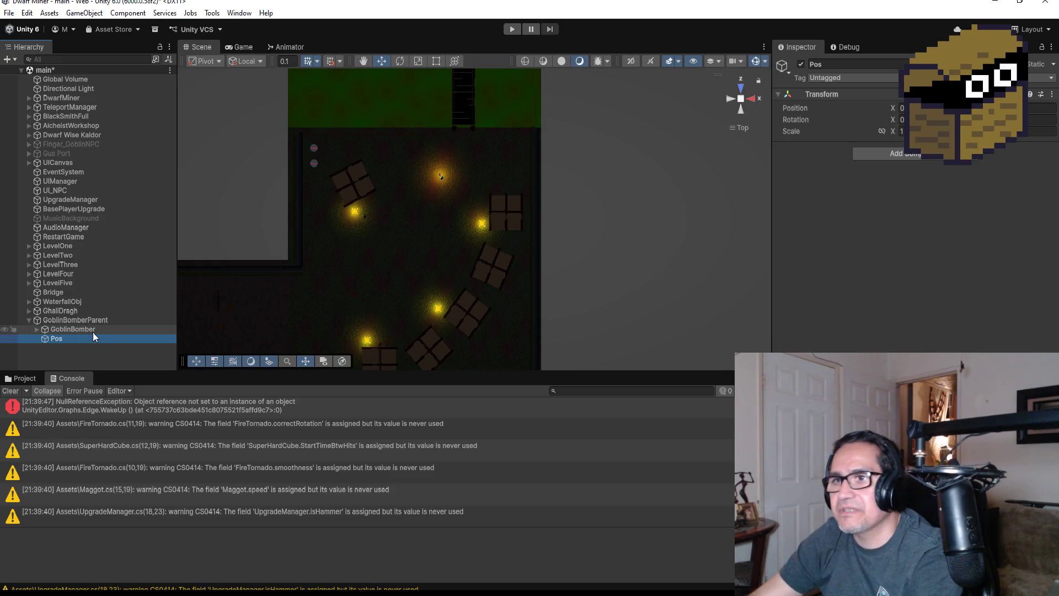
pyautogui.click(1045, 94)
pyautogui.moveTo(963, 182)
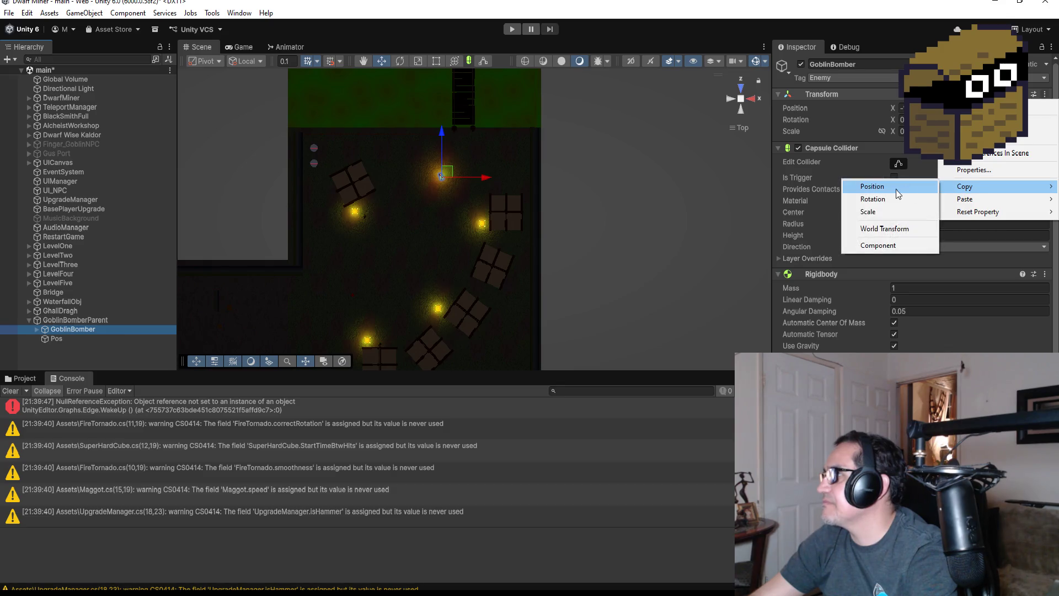
pyautogui.click(894, 187)
pyautogui.click(91, 337)
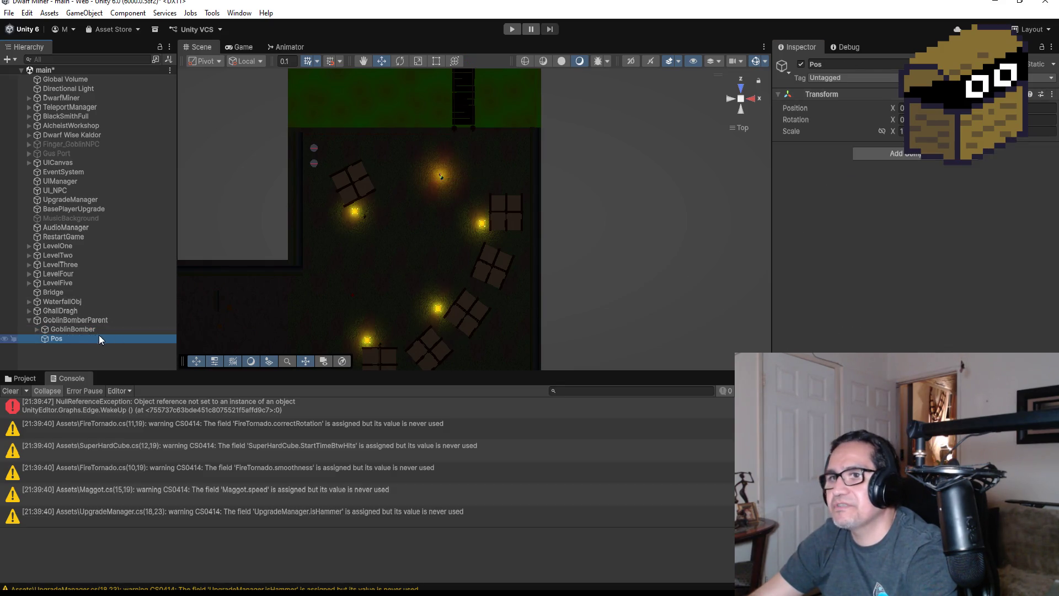
pyautogui.click(1052, 94)
pyautogui.moveTo(971, 199)
pyautogui.click(883, 199)
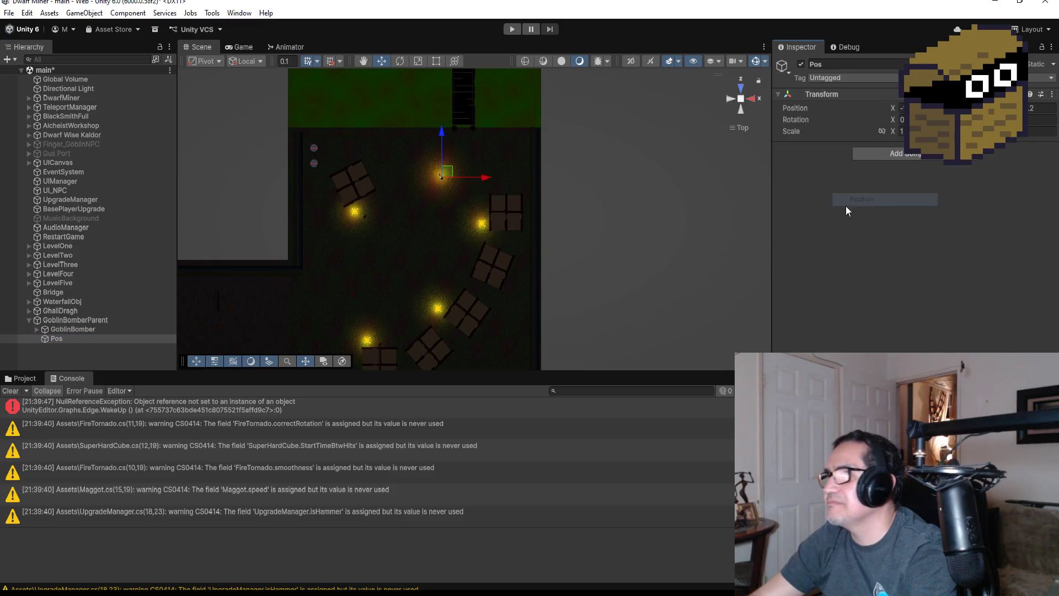
pyautogui.doubleClick(84, 339)
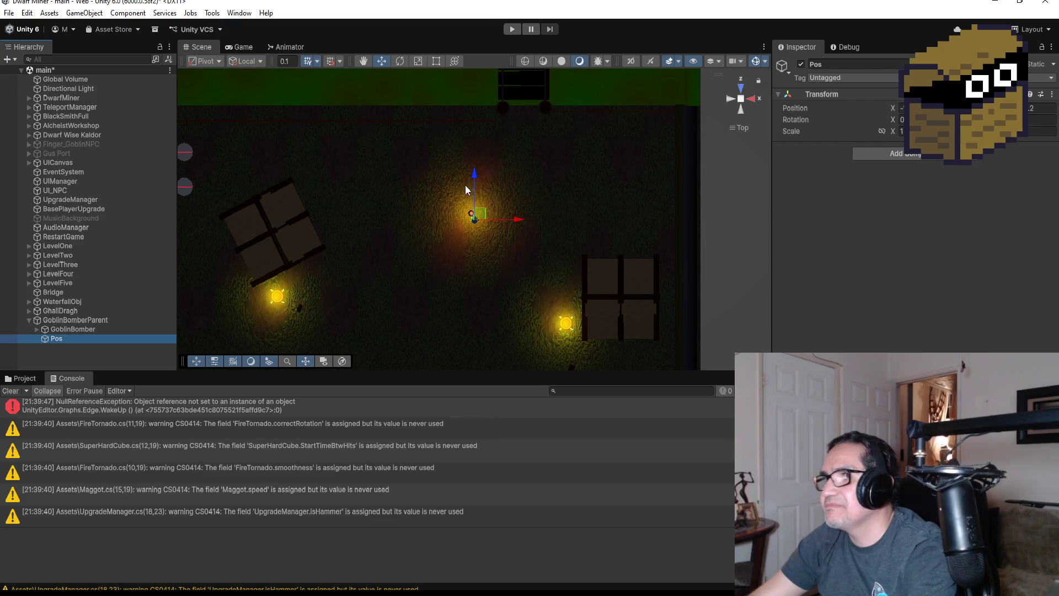
pyautogui.moveTo(476, 176); pyautogui.dragTo(475, 152)
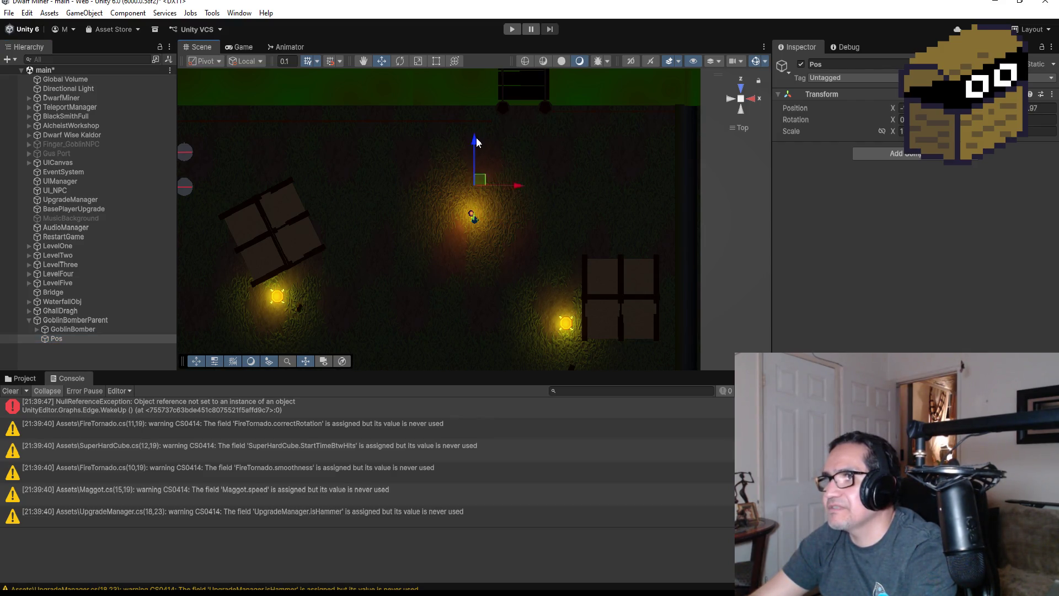
# Try a duplicate Pos (1) moved left, then delete it and reselect Pos
pyautogui.click(70, 346)
pyautogui.click(74, 339)
pyautogui.hotkey('ctrl', 'd')
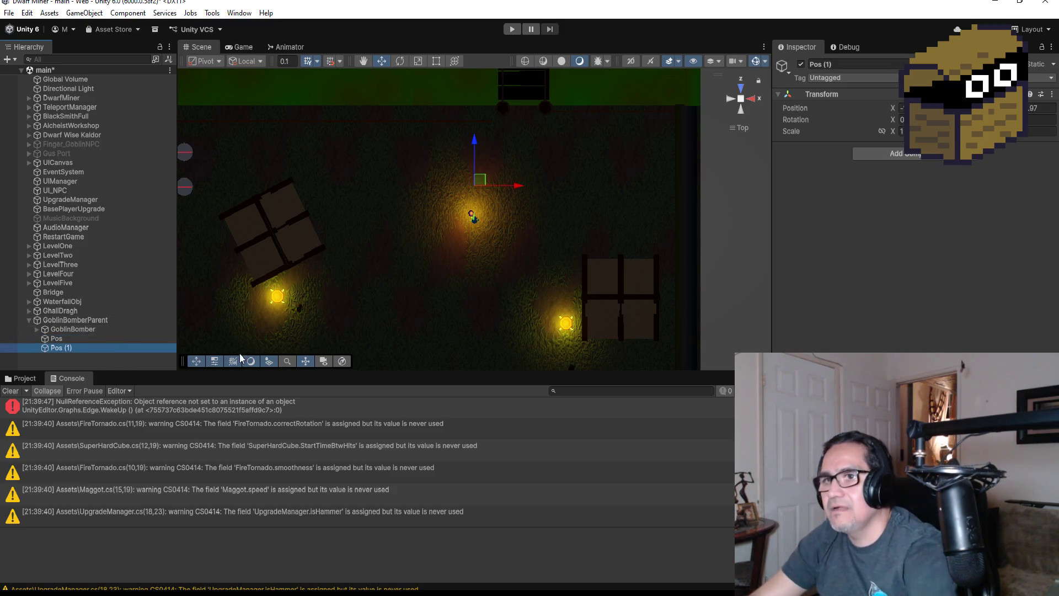
pyautogui.moveTo(516, 185)
pyautogui.mouseDown()
pyautogui.moveTo(456, 178)
pyautogui.moveTo(442, 148)
pyautogui.moveTo(442, 161)
pyautogui.mouseUp()
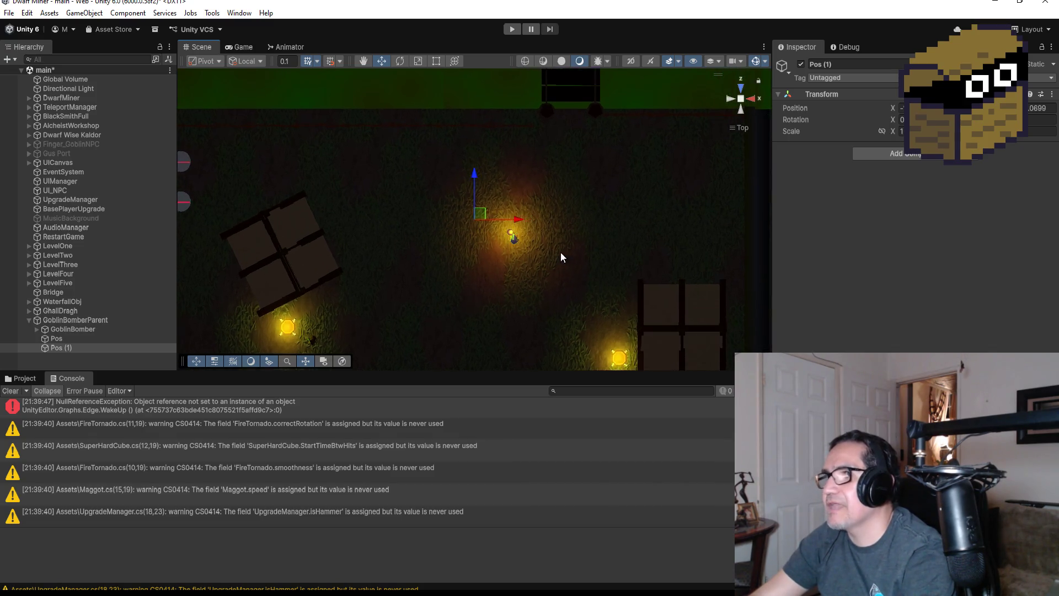
pyautogui.click(74, 348)
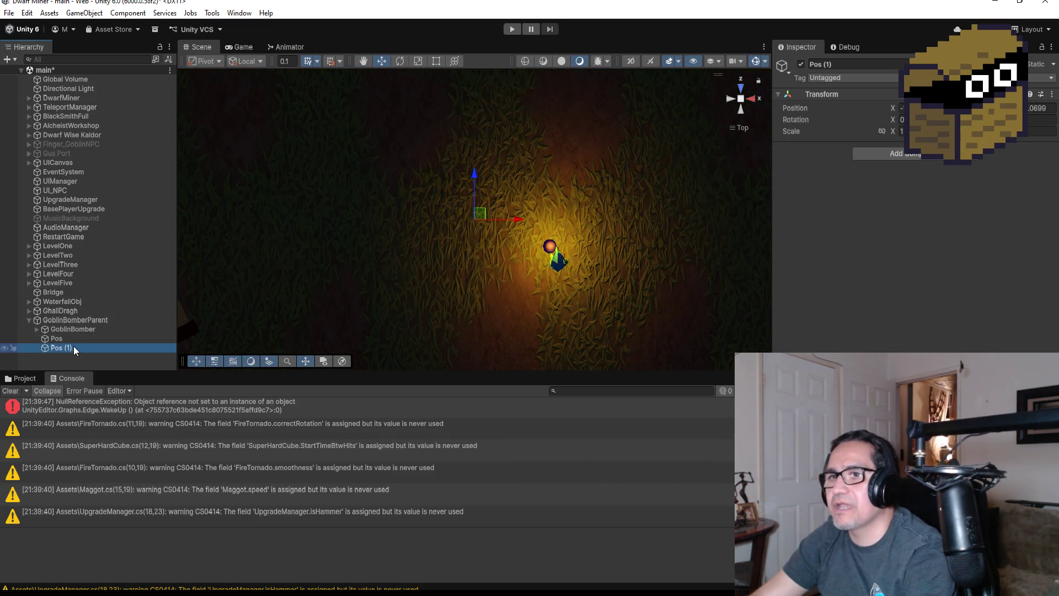
pyautogui.press('Delete')
pyautogui.click(86, 339)
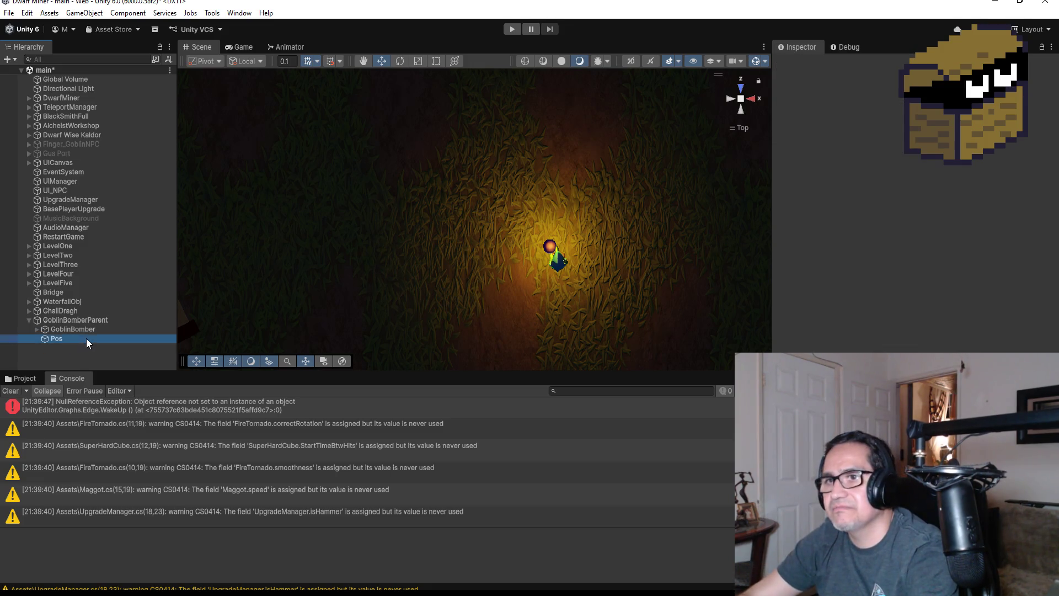
# Give Pos a magenta icon in the Inspector
pyautogui.click(783, 65)
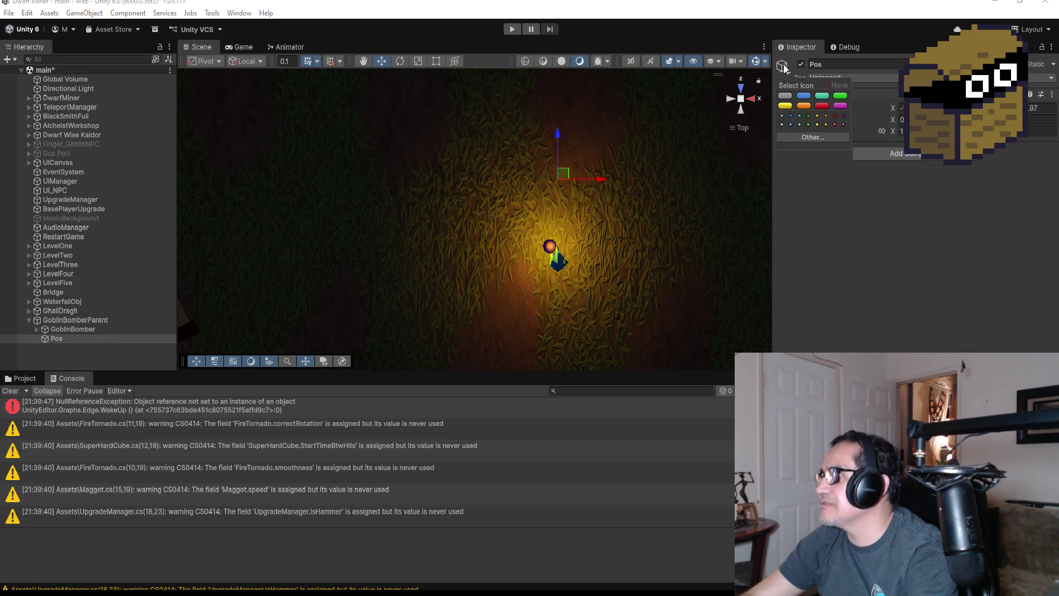
pyautogui.click(804, 106)
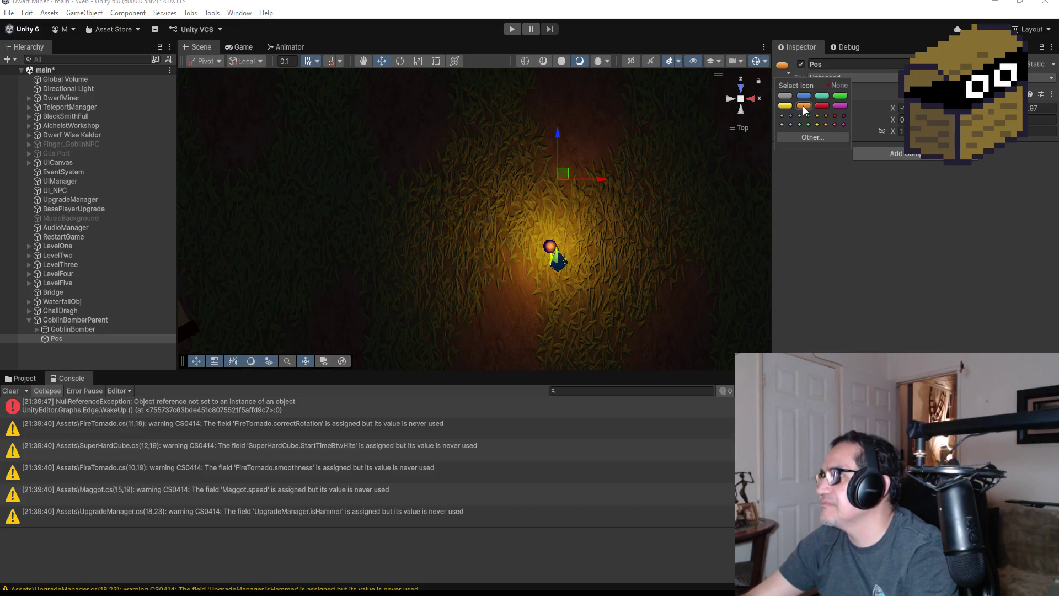
pyautogui.click(839, 107)
pyautogui.scroll(-3, 637, 191)
pyautogui.scroll(6, 528, 222)
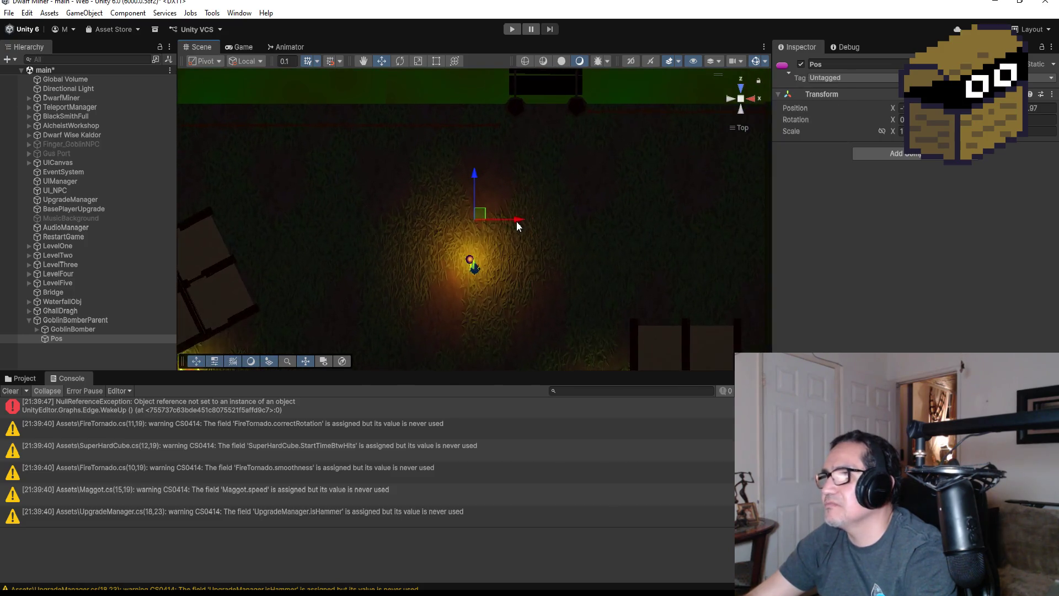
pyautogui.scroll(6, 534, 239)
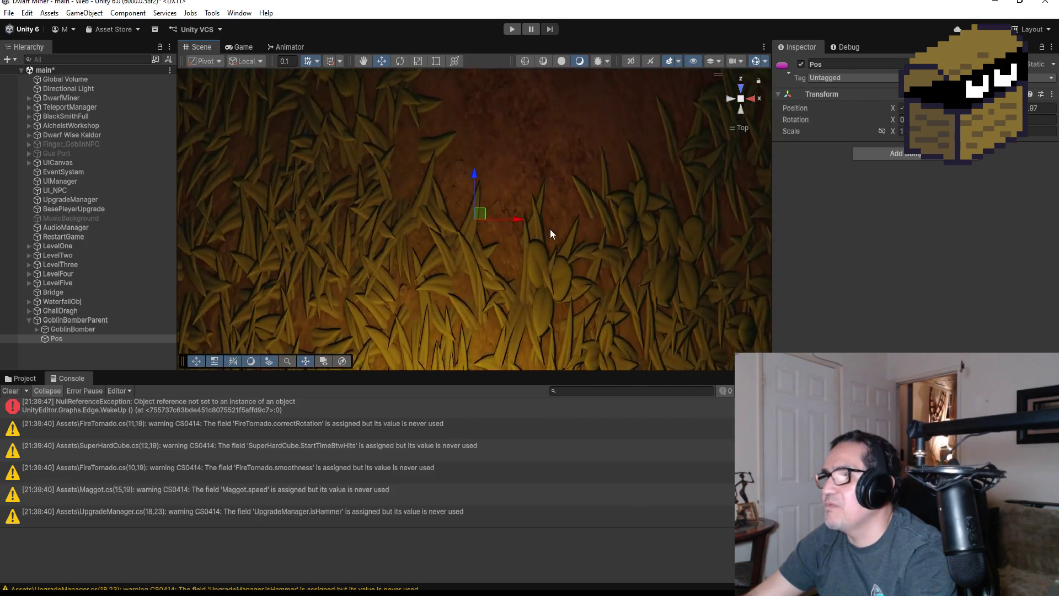
pyautogui.scroll(-8, 551, 241)
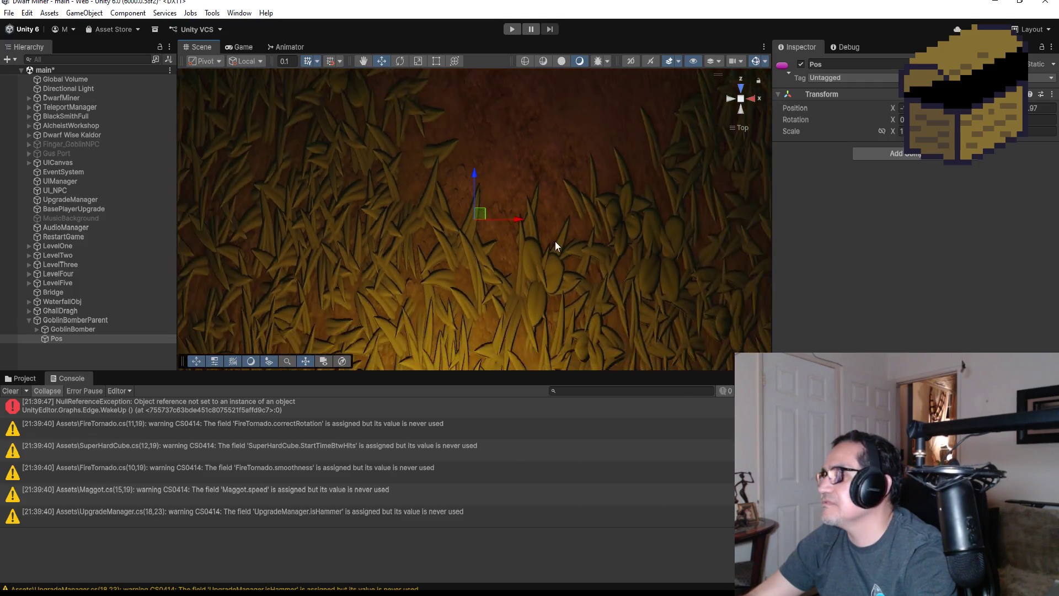
pyautogui.scroll(-3, 534, 255)
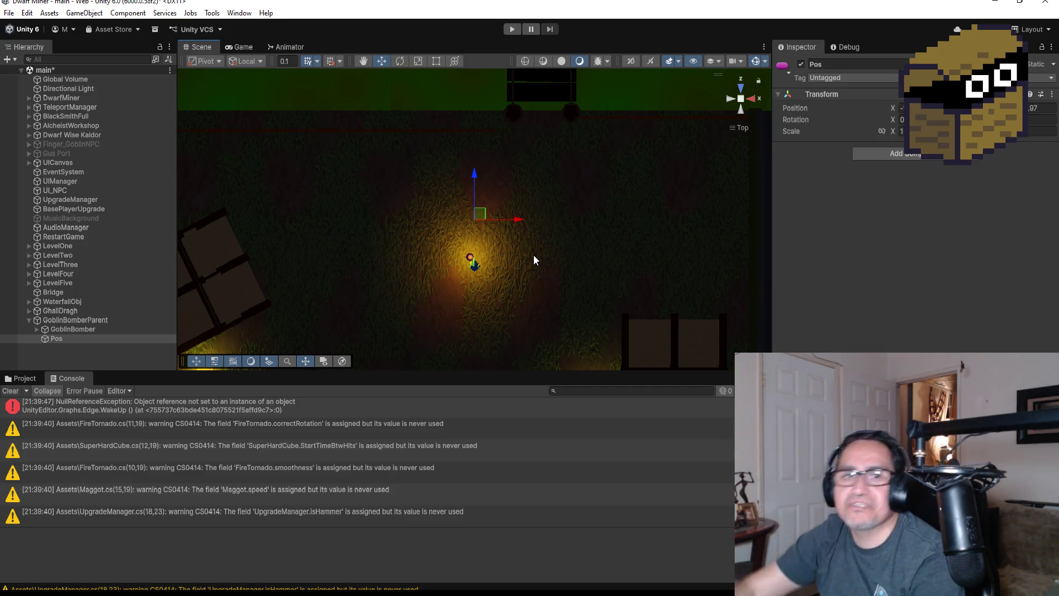
# Duplicate Pos into Pos (1) left, Pos (2) below, and Pos (3) right of the goblin
pyautogui.click(86, 352)
pyautogui.click(73, 339)
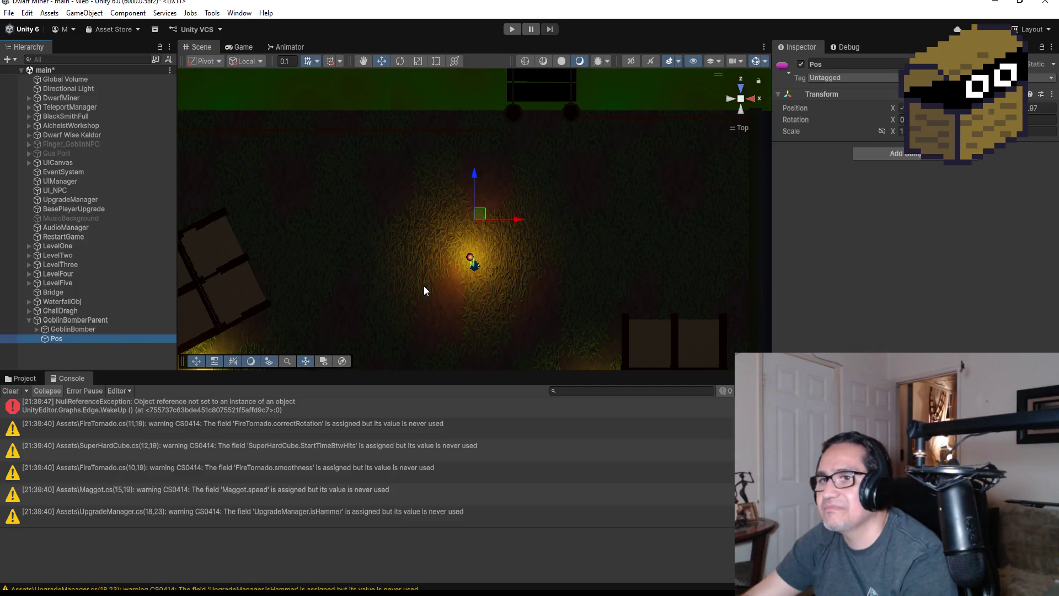
pyautogui.hotkey('ctrl', 'd')
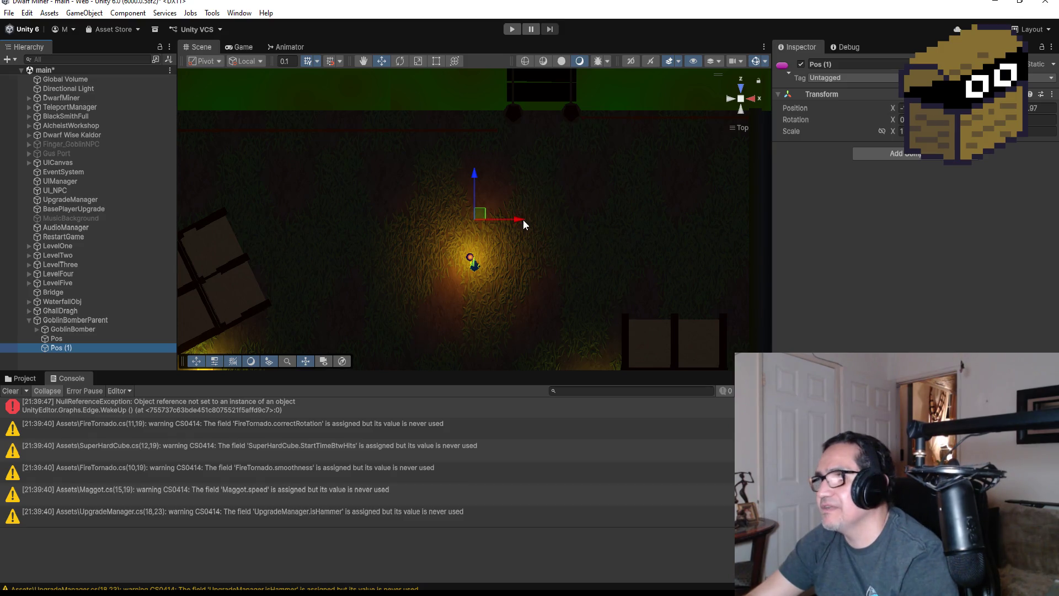
pyautogui.moveTo(521, 220)
pyautogui.mouseDown()
pyautogui.moveTo(497, 220)
pyautogui.moveTo(481, 241)
pyautogui.mouseUp()
pyautogui.hotkey('ctrl', 'd')
pyautogui.moveTo(435, 192)
pyautogui.mouseDown()
pyautogui.moveTo(439, 243)
pyautogui.moveTo(455, 268)
pyautogui.mouseUp()
pyautogui.hotkey('ctrl', 'd')
pyautogui.moveTo(480, 301); pyautogui.dragTo(518, 303)
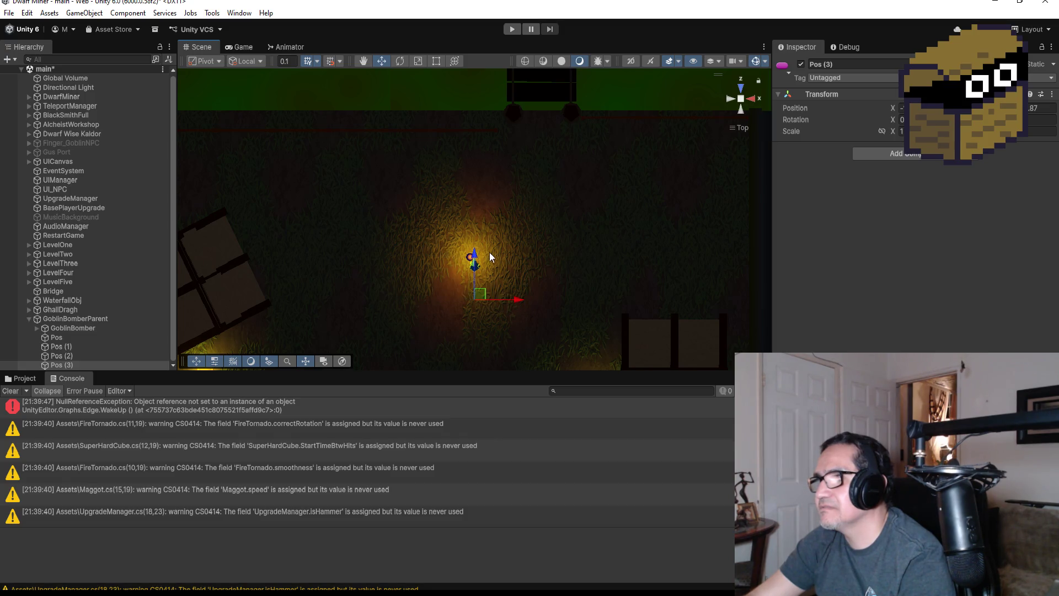
pyautogui.moveTo(474, 253); pyautogui.dragTo(475, 258)
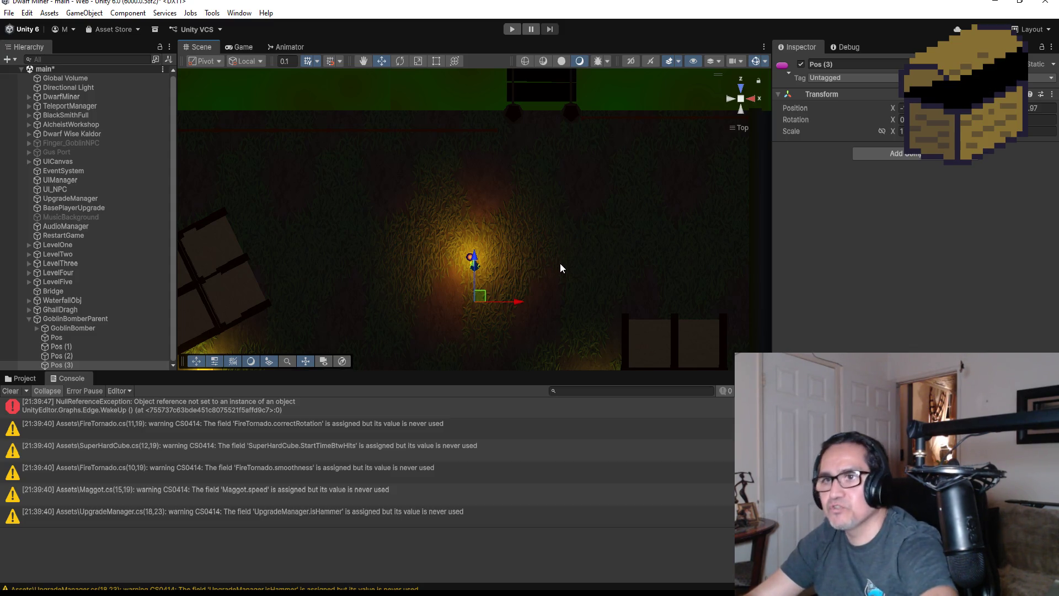
# Add Pos (4) further right and raised, and Pos (5) higher up
pyautogui.hotkey('ctrl', 'd')
pyautogui.moveTo(519, 302); pyautogui.dragTo(549, 303)
pyautogui.moveTo(509, 261); pyautogui.dragTo(510, 240)
pyautogui.hotkey('ctrl', 'd')
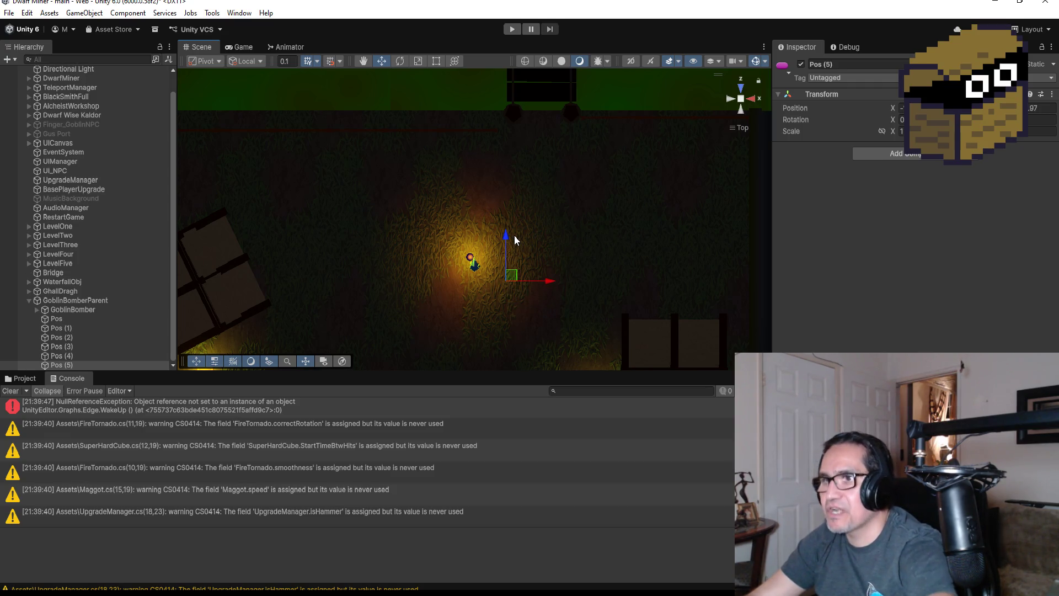
pyautogui.moveTo(505, 236); pyautogui.dragTo(504, 206)
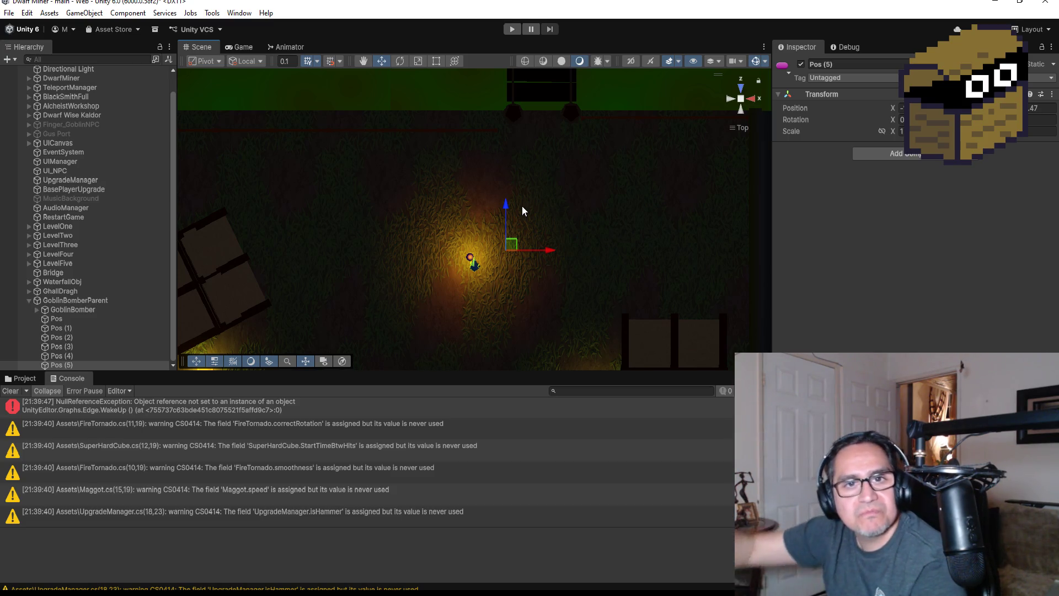
pyautogui.click(94, 308)
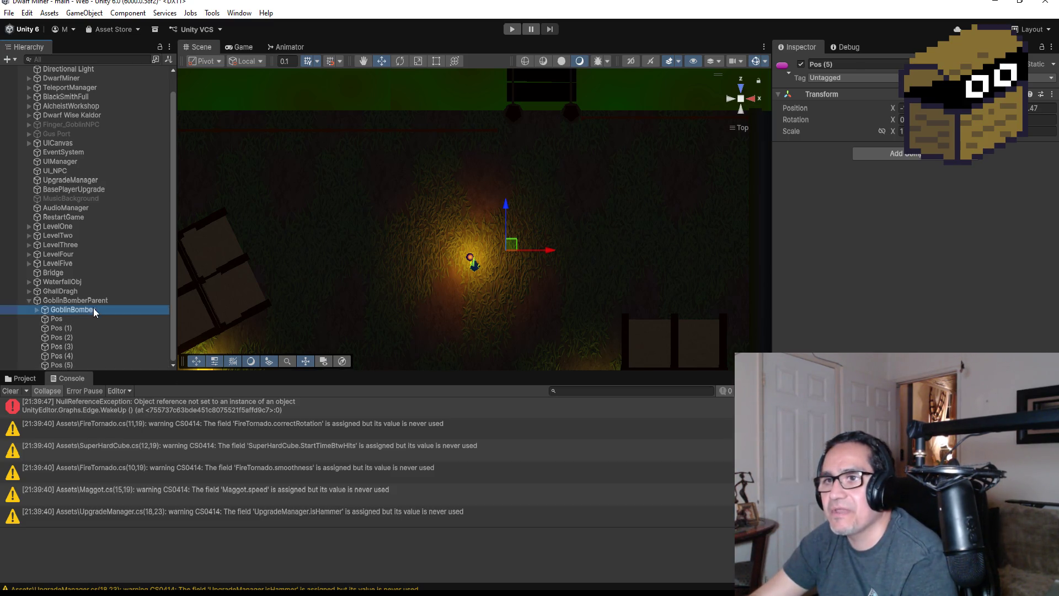
pyautogui.scroll(-5, 913, 209)
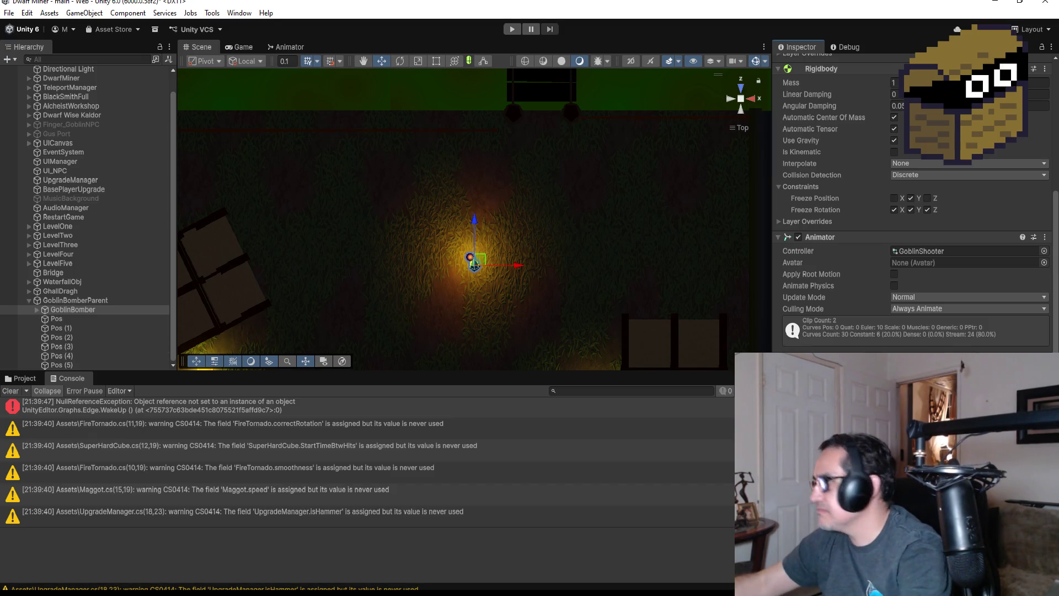
pyautogui.scroll(-3, 916, 209)
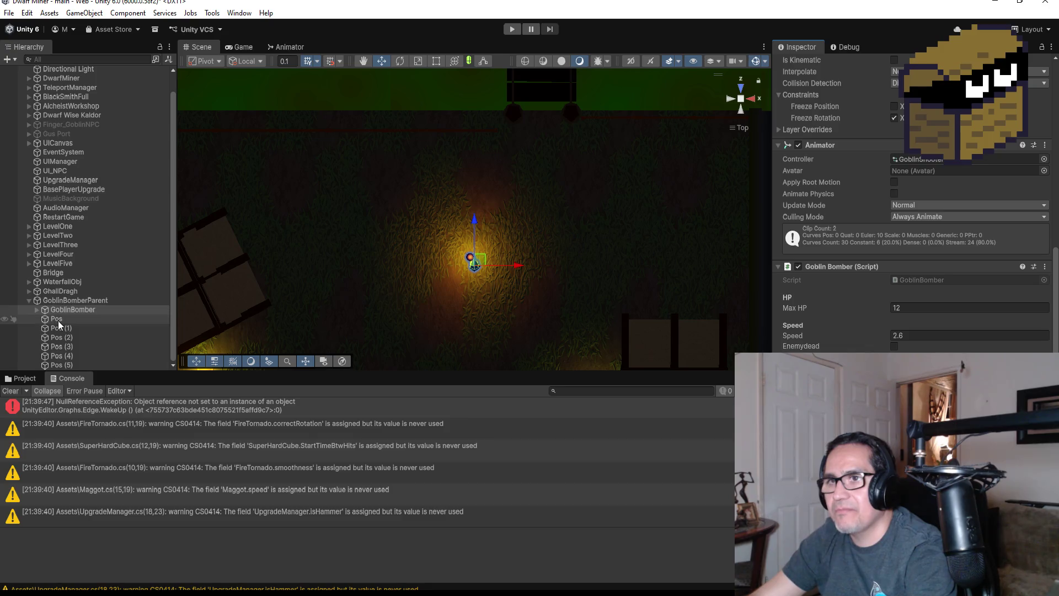
pyautogui.scroll(1, 220, 463)
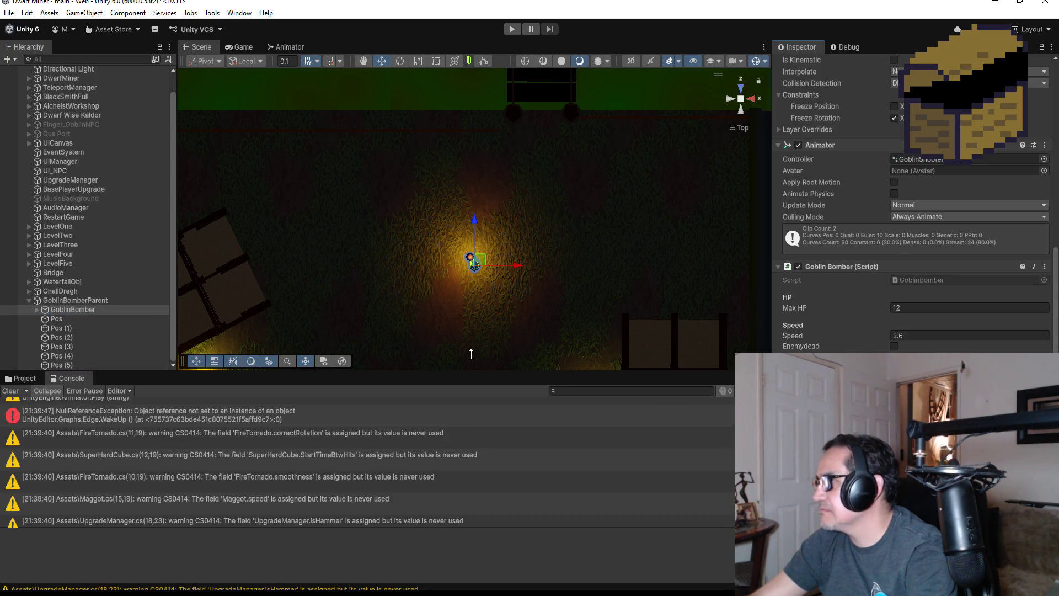
pyautogui.scroll(1, 365, 464)
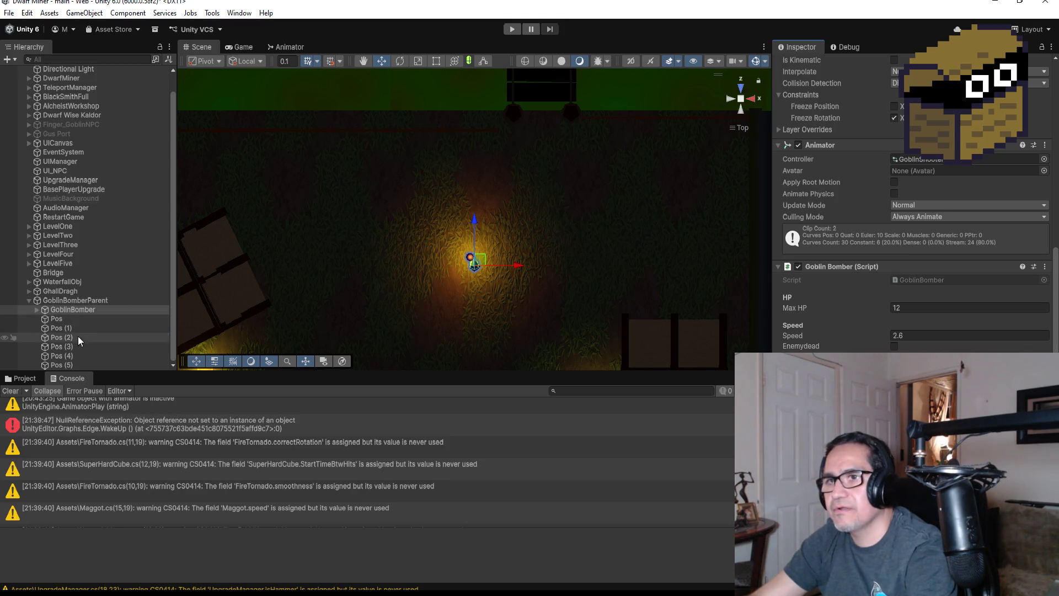
pyautogui.scroll(1, 220, 463)
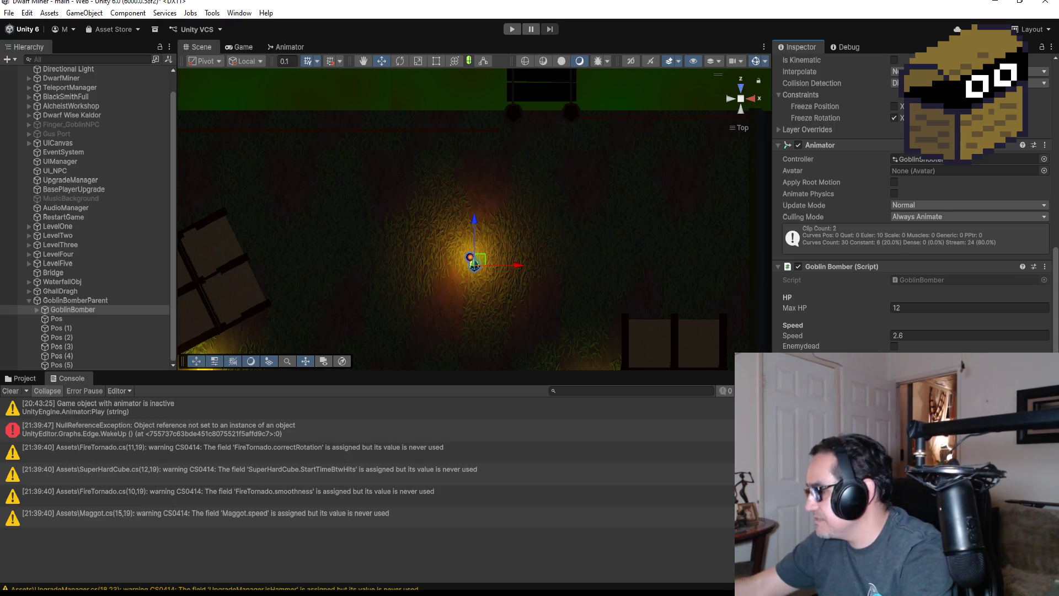
pyautogui.click(18, 381)
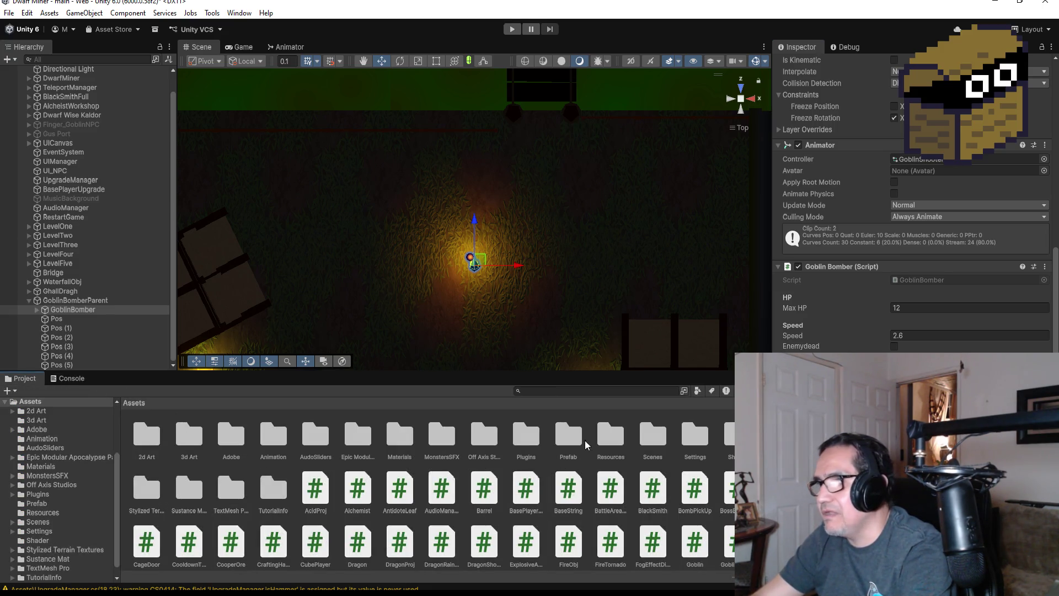
# Open the Assets/Prefab folder in the Project panel
pyautogui.click(697, 439)
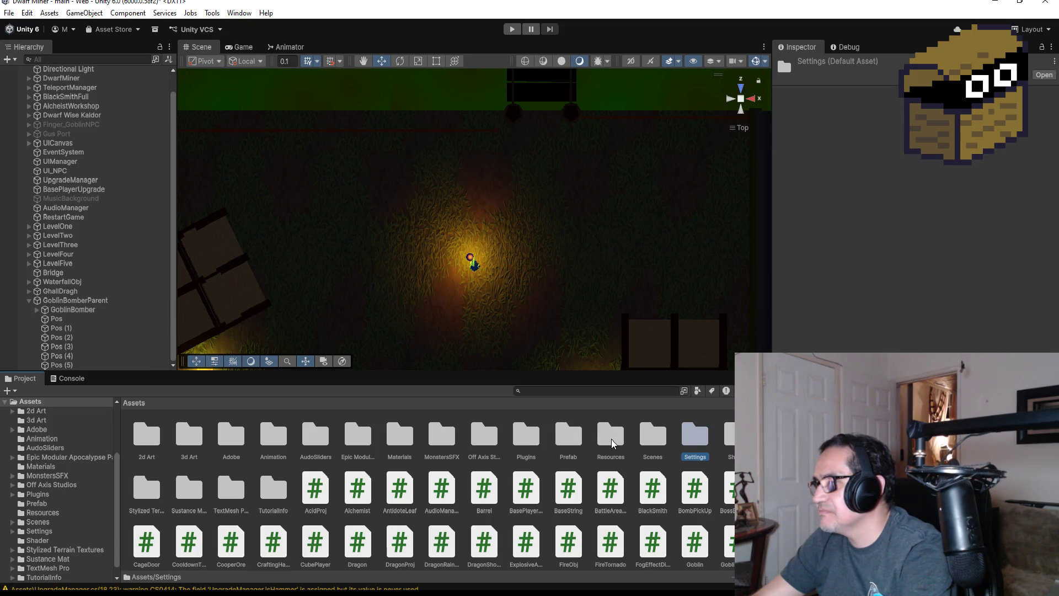
pyautogui.click(564, 442)
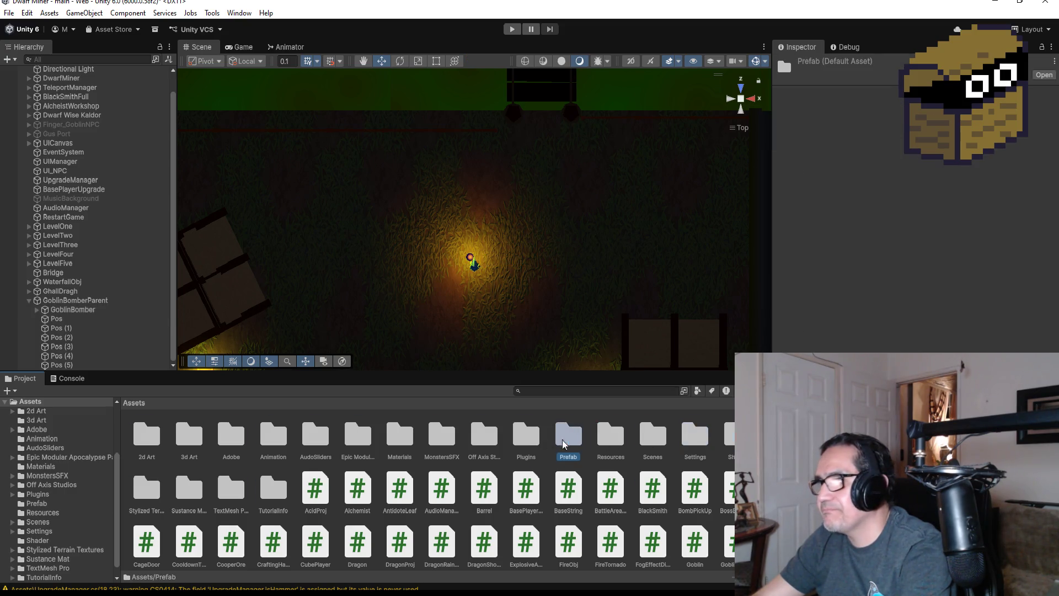
pyautogui.doubleClick(564, 441)
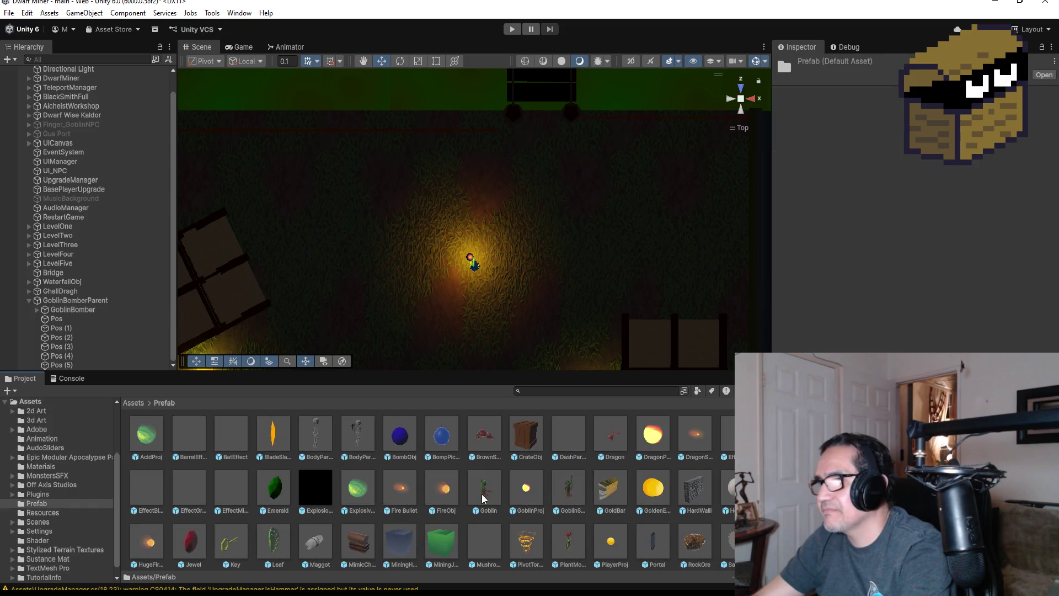
# Inspect GoblinBomberParent and GoblinBomber, then collapse GoblinBomberParent in the Hierarchy
pyautogui.click(72, 301)
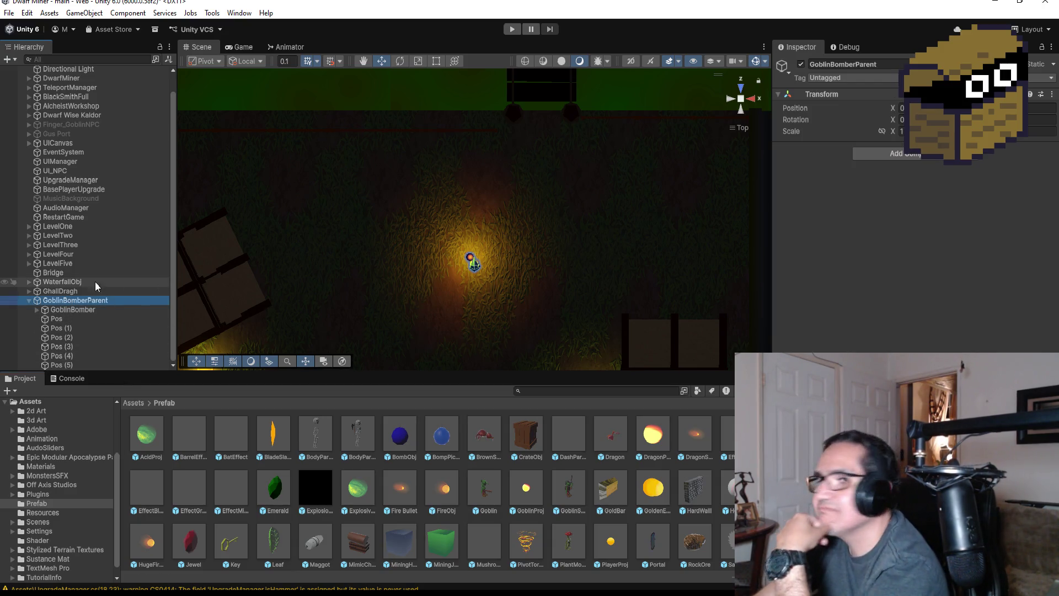
pyautogui.click(73, 310)
pyautogui.scroll(-10, 911, 220)
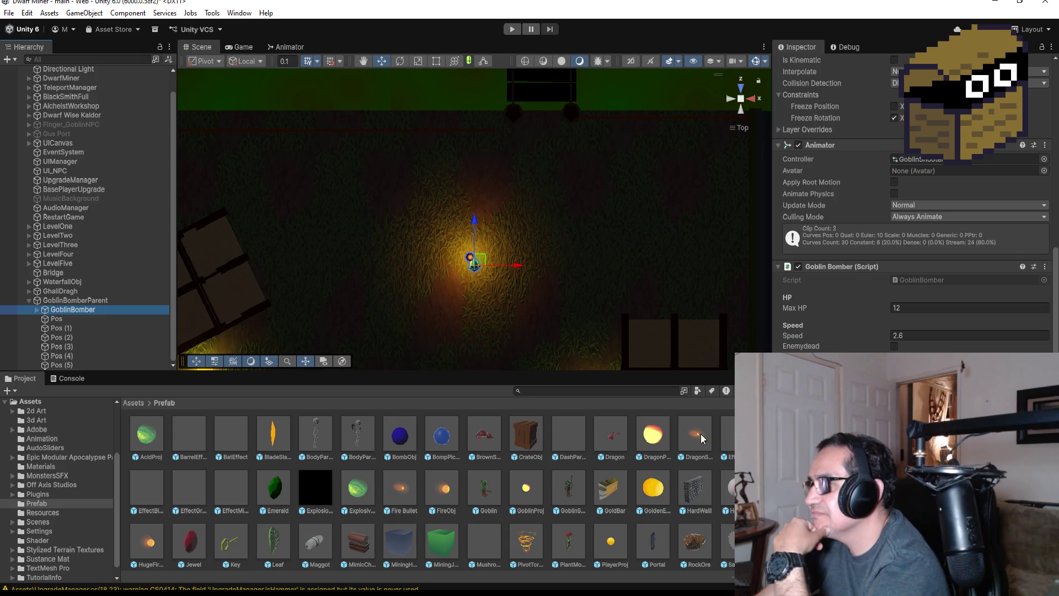
pyautogui.click(152, 479)
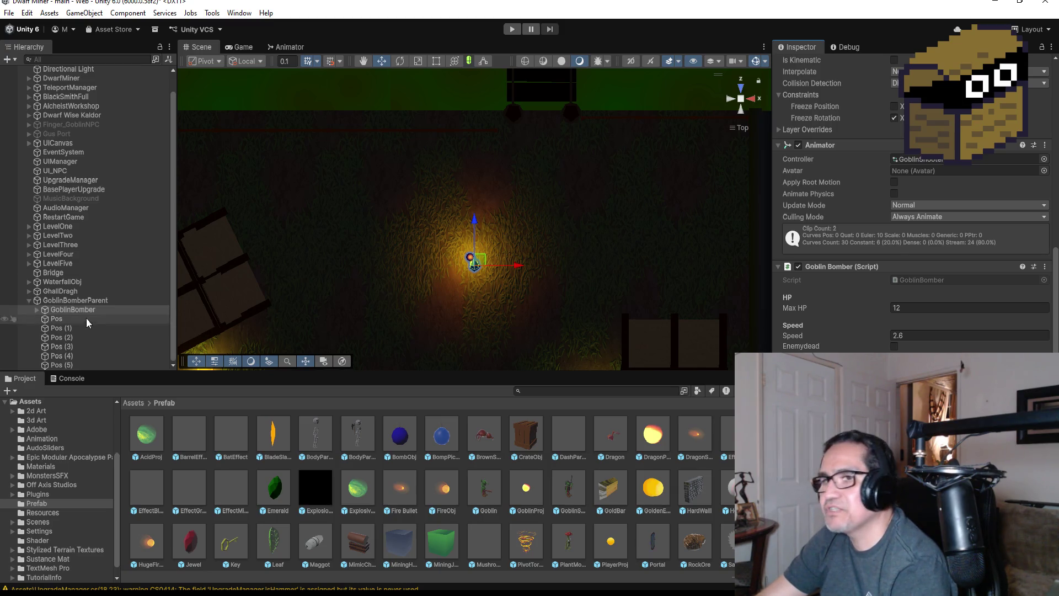
pyautogui.click(30, 301)
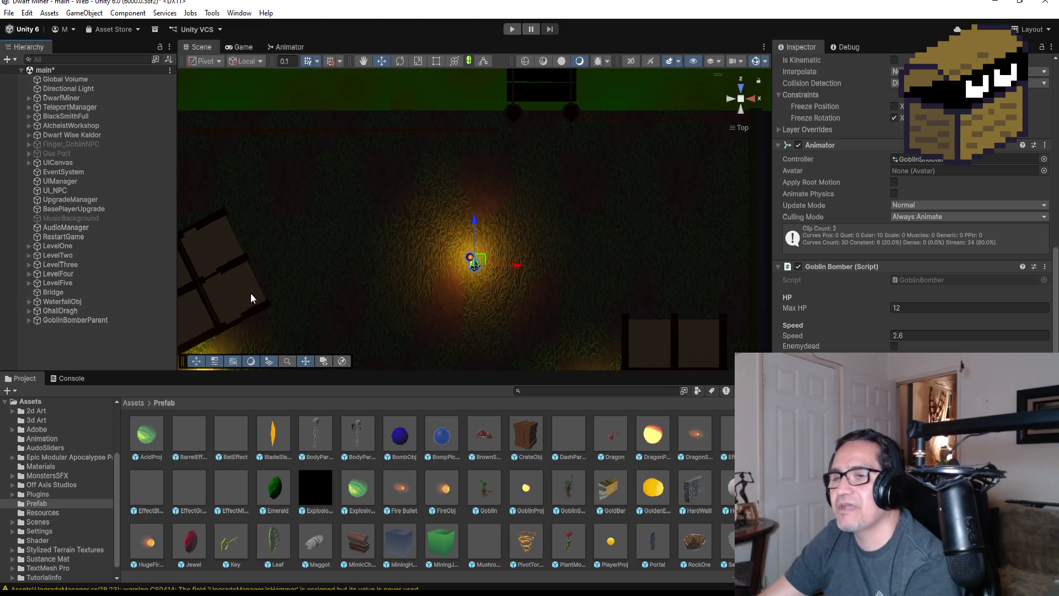
pyautogui.click(510, 31)
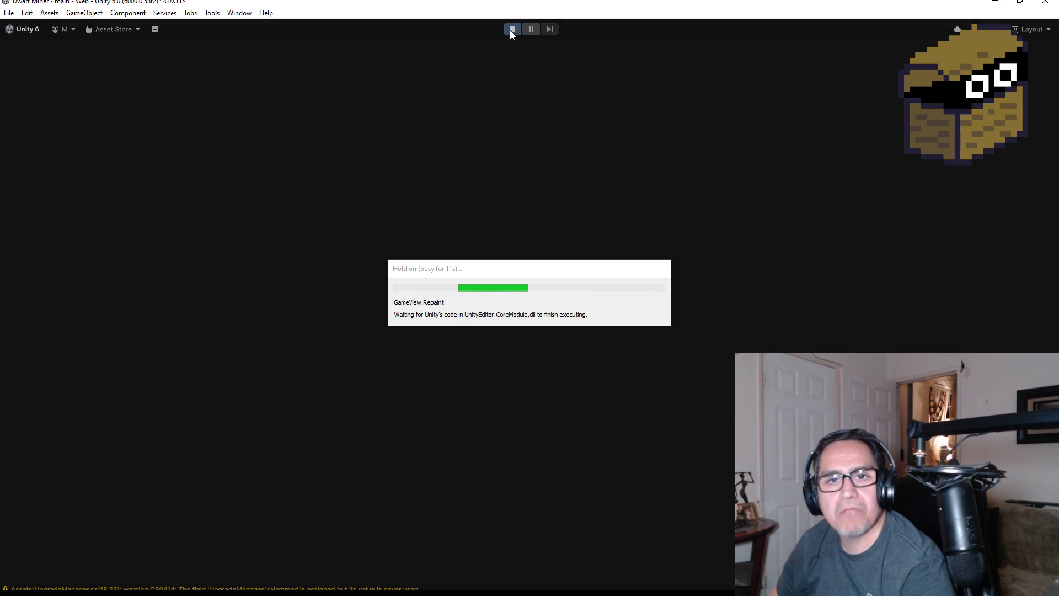
pyautogui.press('Escape')
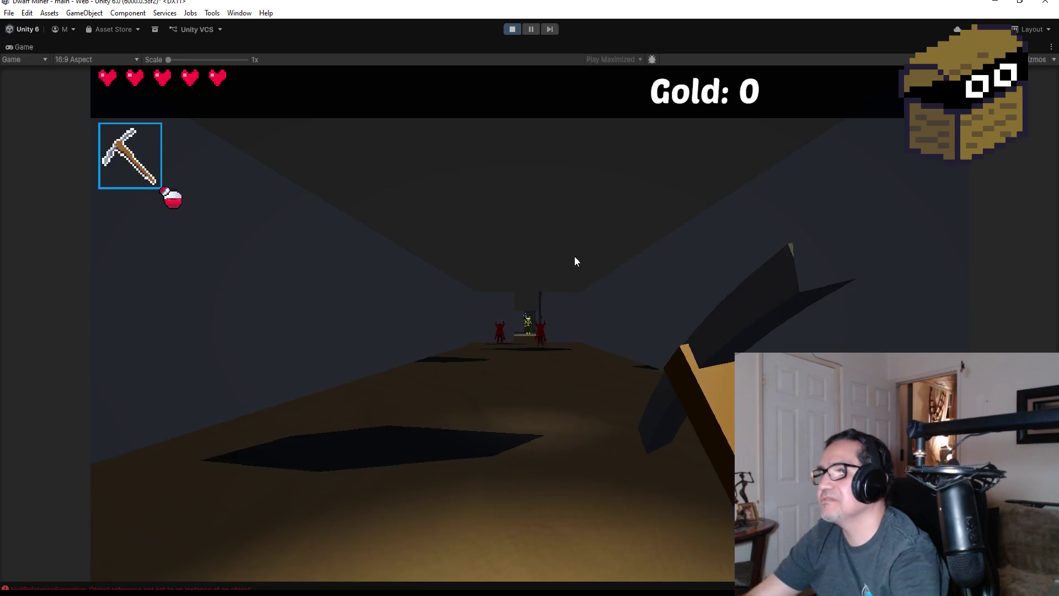
pyautogui.press('Escape')
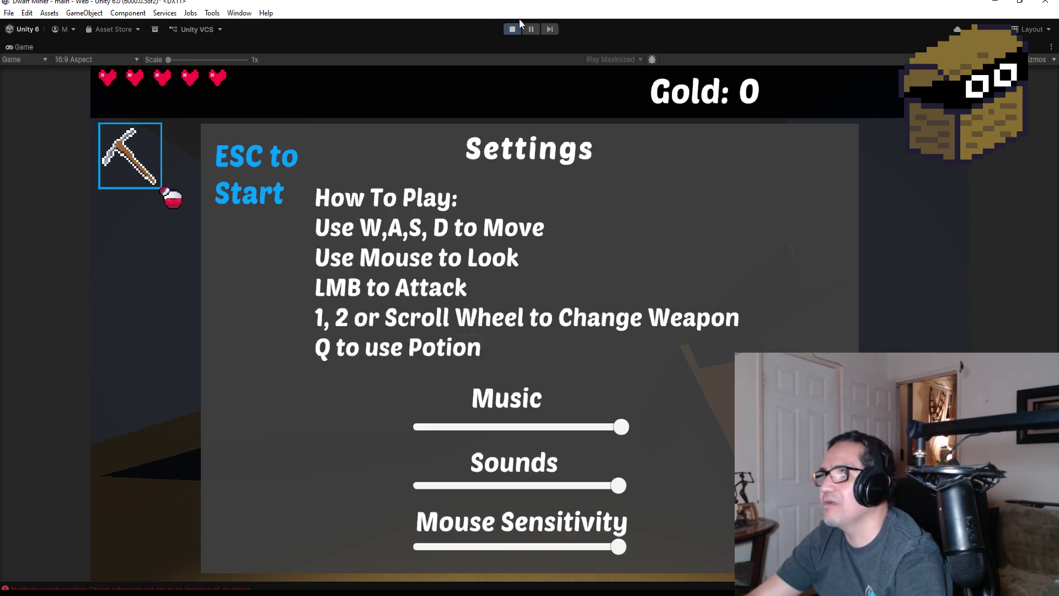
pyautogui.click(509, 31)
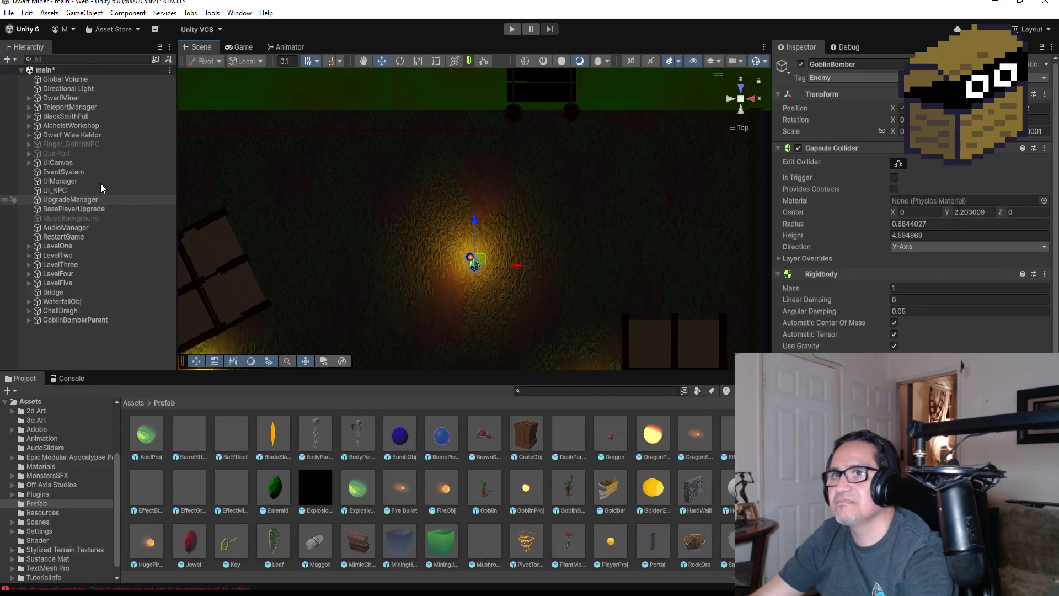
# Set DwarfMiner's Pp enum to Zone 5 in the Inspector and enter Play mode
pyautogui.click(58, 89)
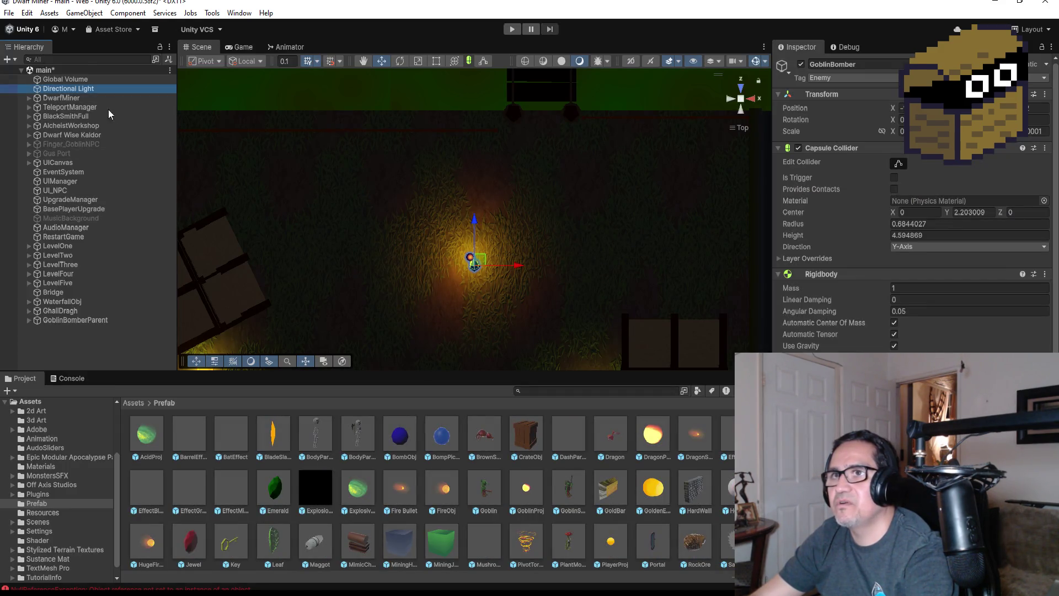
pyautogui.click(55, 99)
pyautogui.scroll(-15, 910, 221)
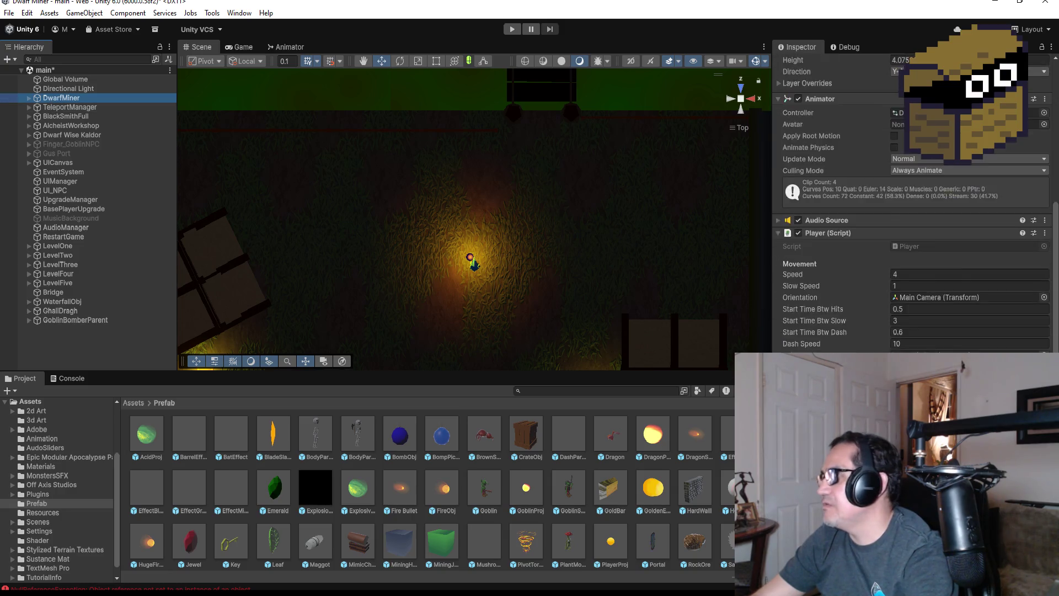
pyautogui.click(932, 219)
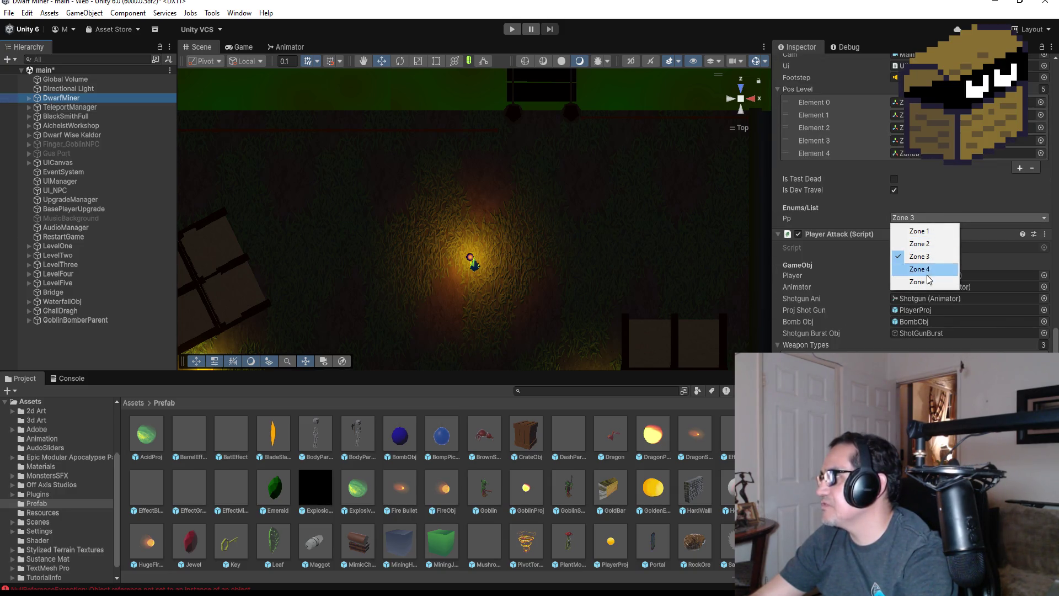
pyautogui.click(919, 280)
pyautogui.click(512, 29)
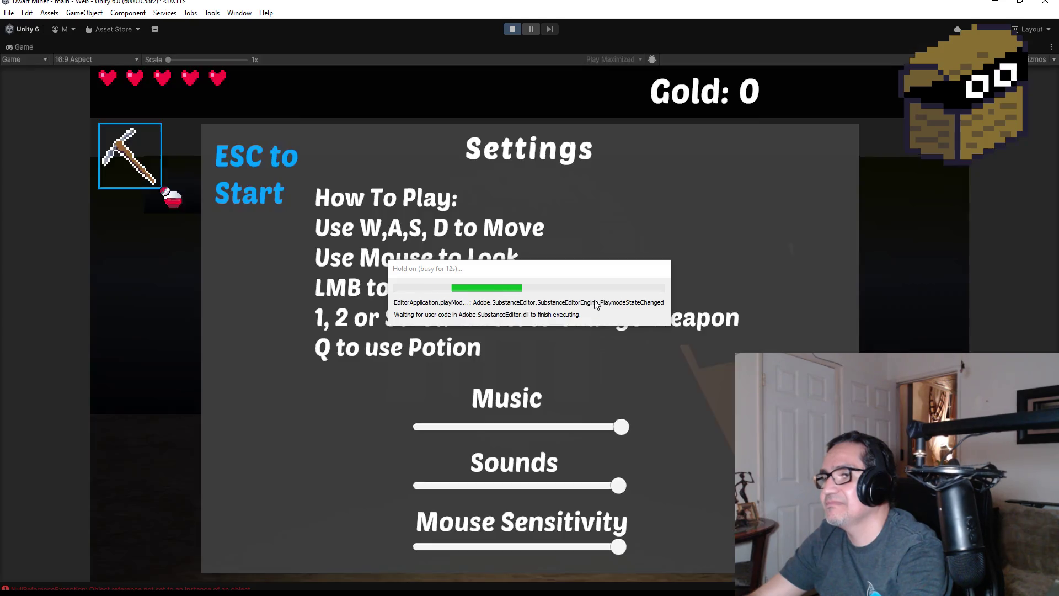
# Dismiss the Settings overlay with Esc and switch to weapon 2
pyautogui.press('Escape')
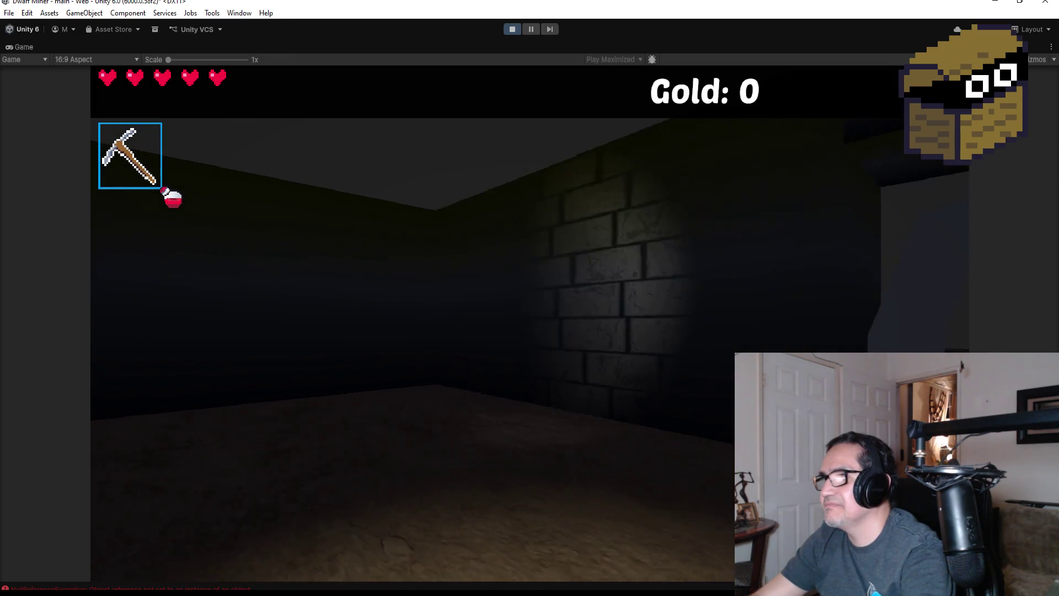
pyautogui.press('2')
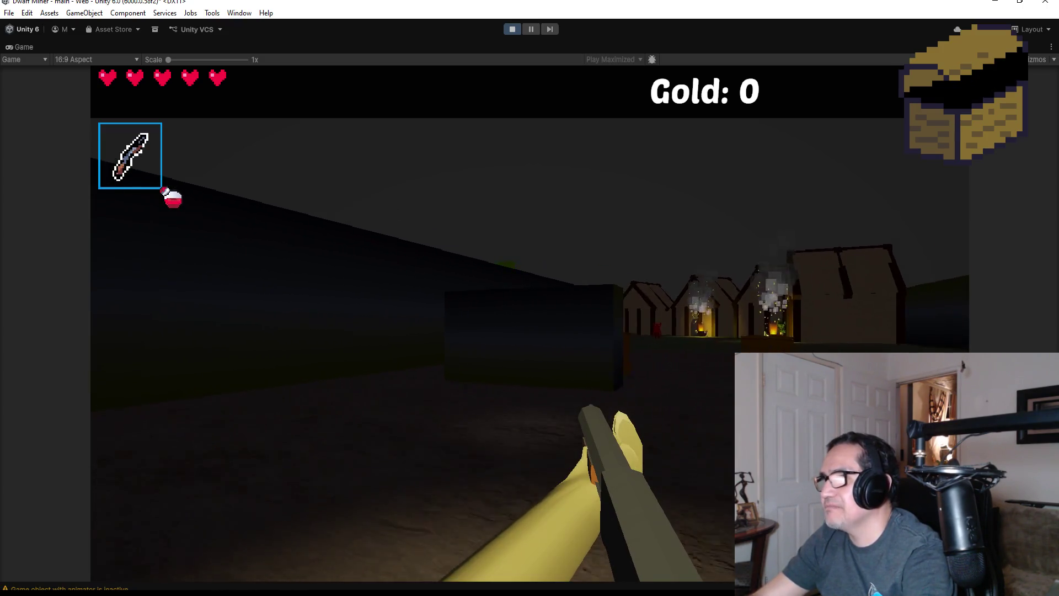
# Shoot the crates for gold, then fireball the red demon
pyautogui.click(530, 324)
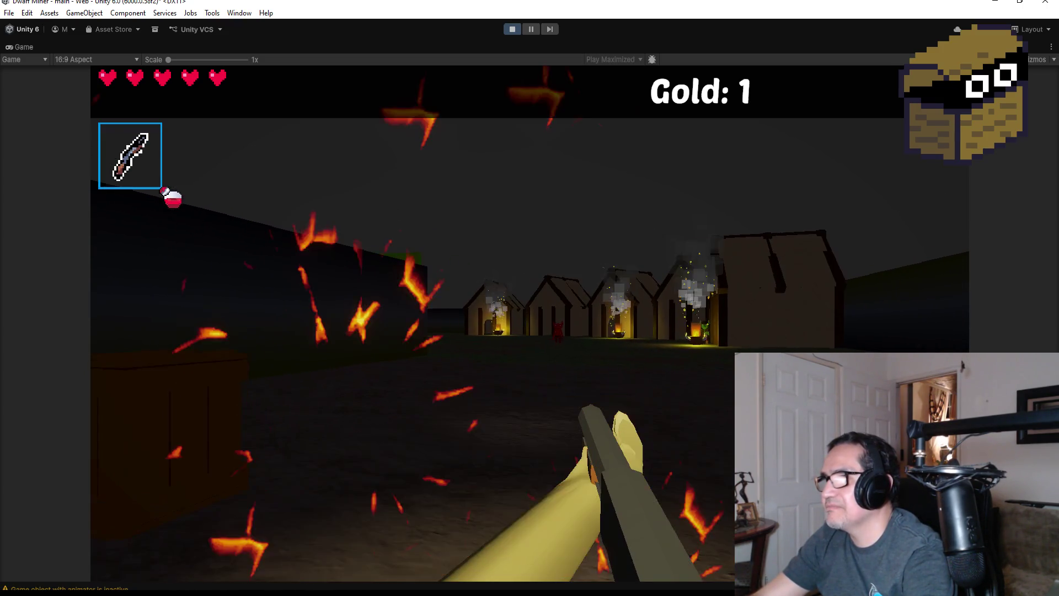
pyautogui.click(530, 324)
pyautogui.press('w')
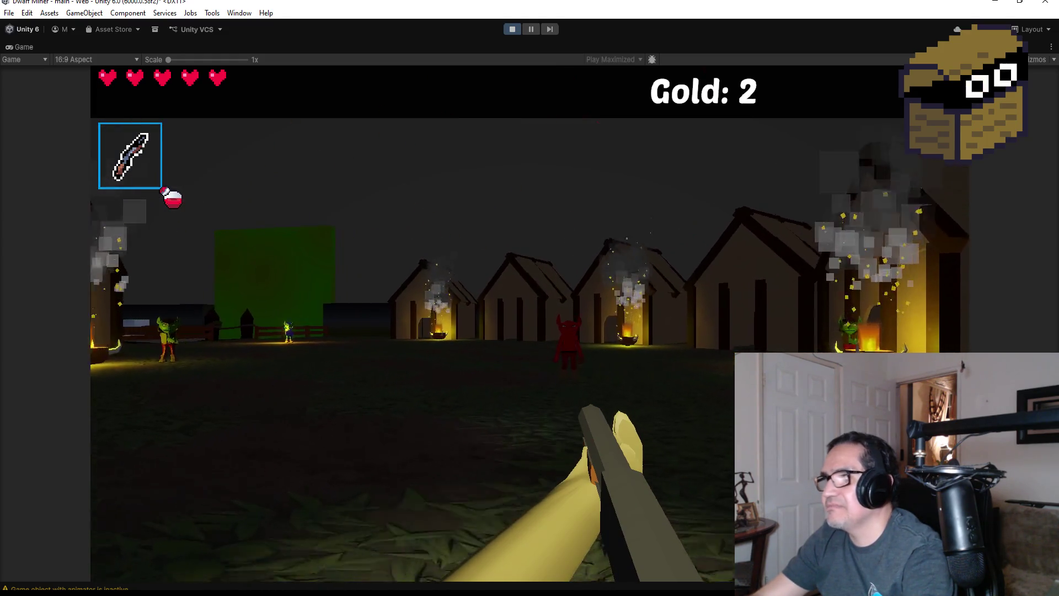
pyautogui.click(530, 324)
pyautogui.click(529, 324)
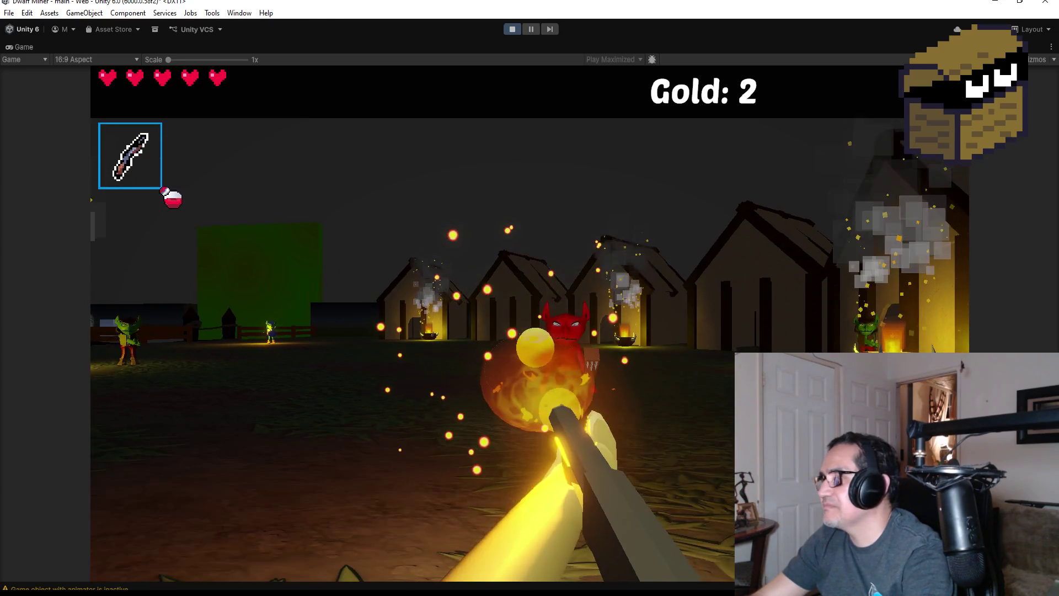
pyautogui.click(530, 324)
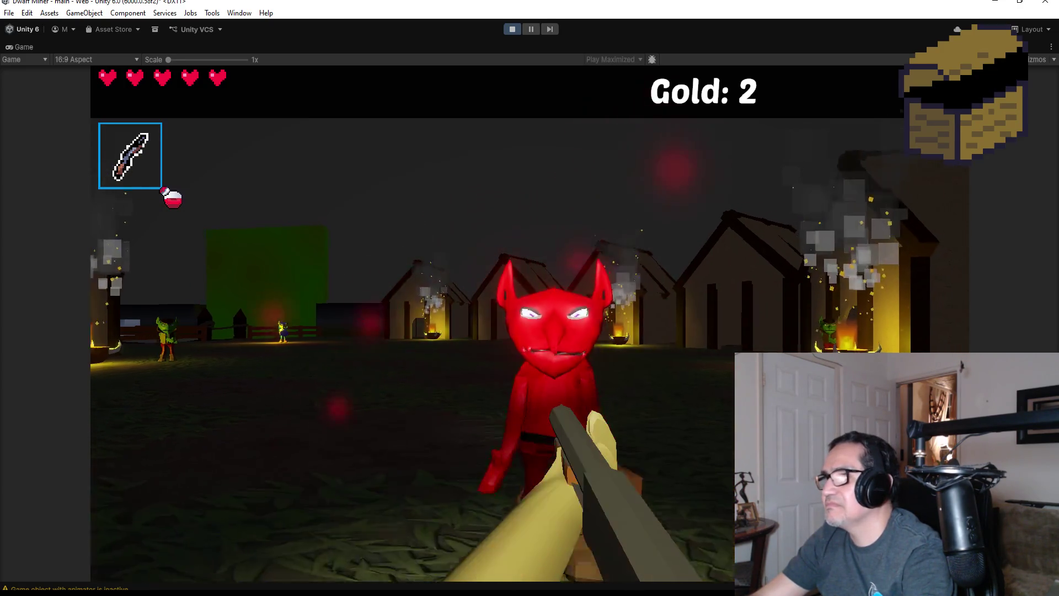
pyautogui.click(530, 324)
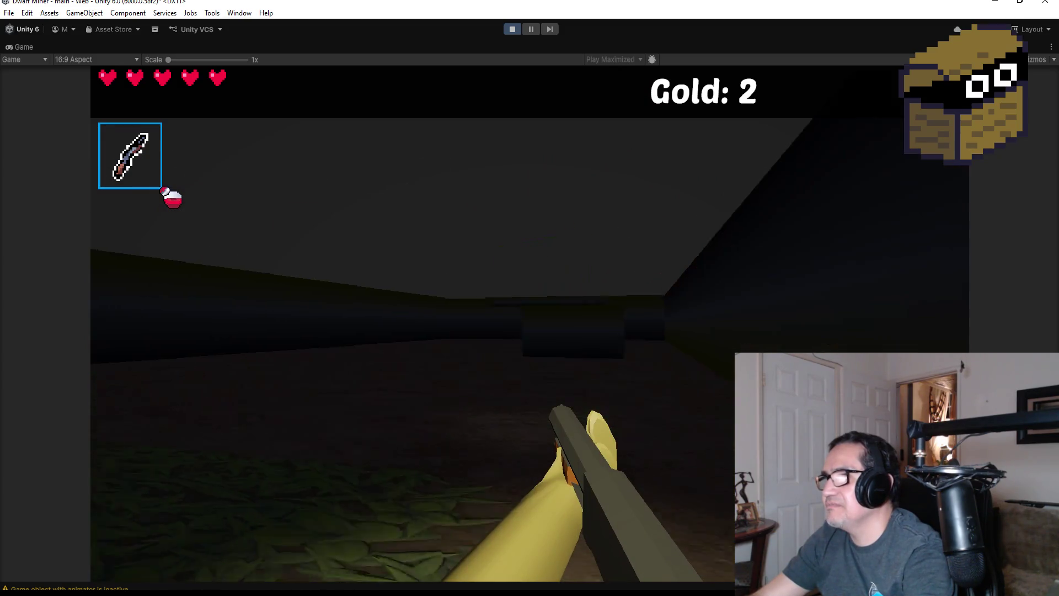
# Walk toward the house, fire at the goblin, and follow the patrolling goblin bomber
pyautogui.press('w')
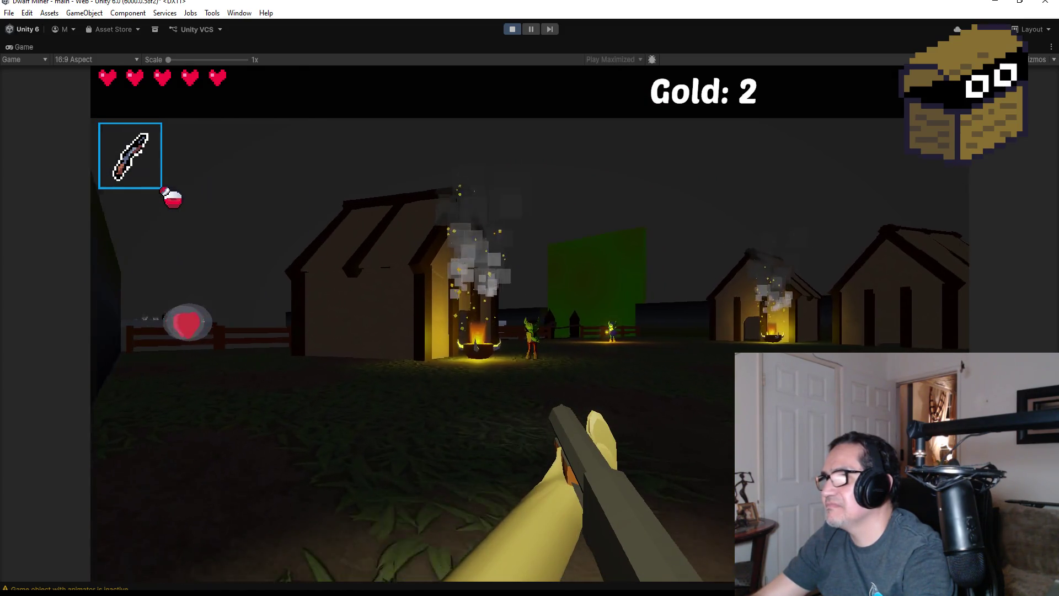
pyautogui.click(530, 324)
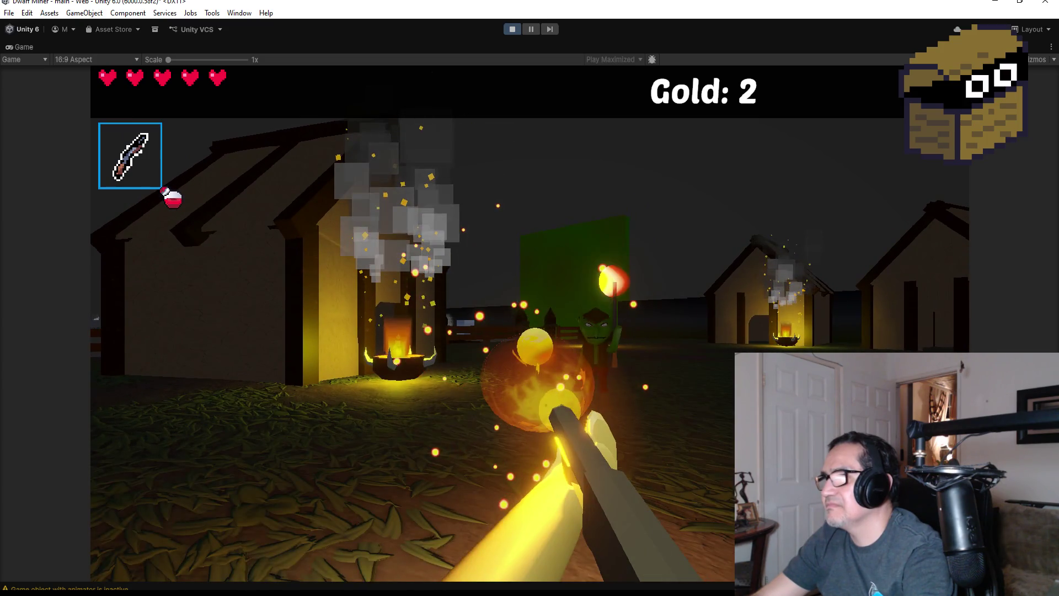
pyautogui.click(530, 323)
pyautogui.click(530, 324)
pyautogui.press('w')
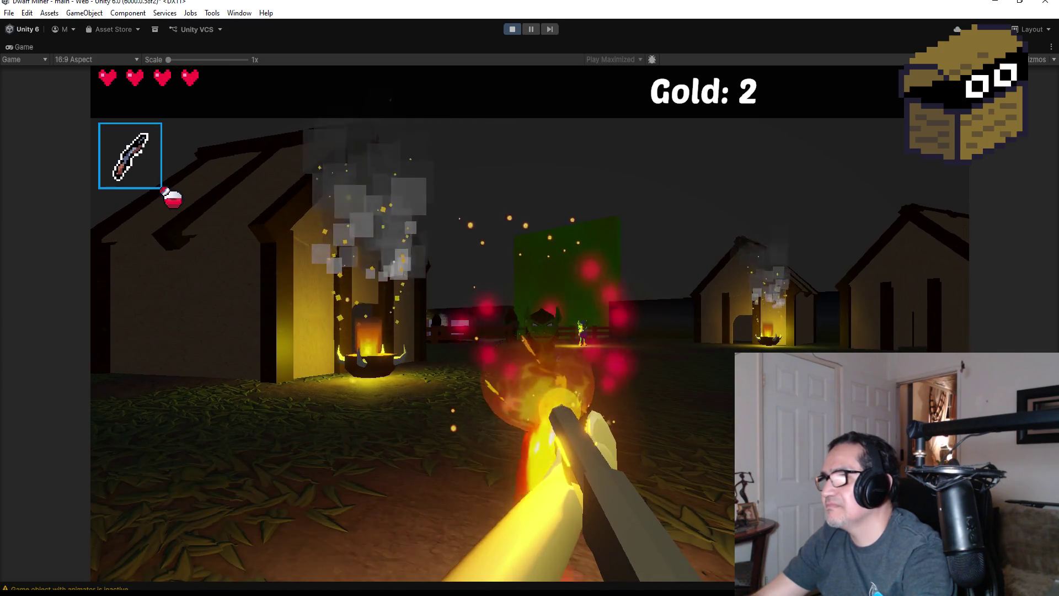
pyautogui.press('w')
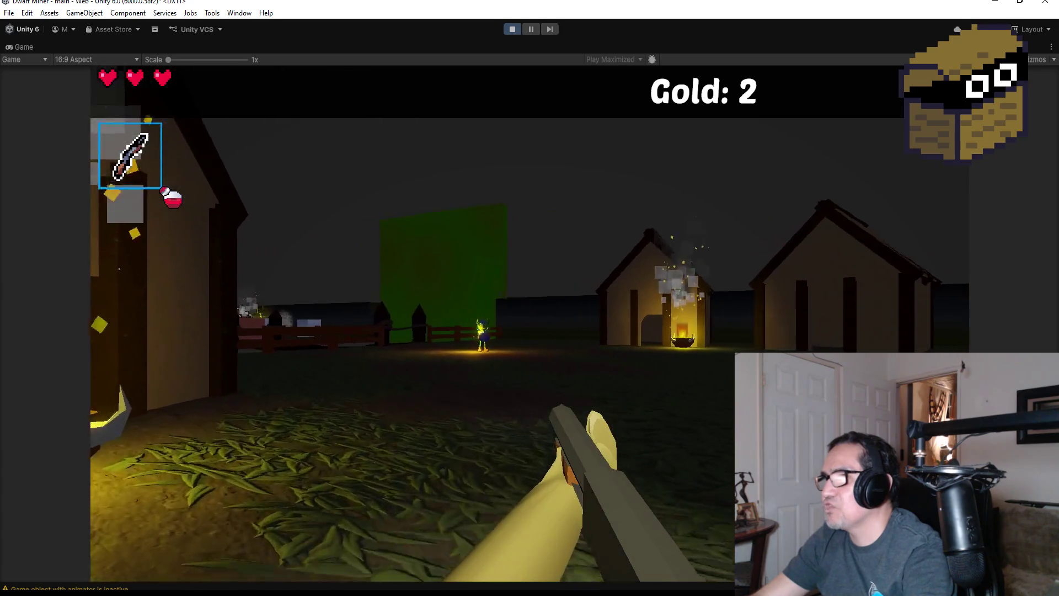
pyautogui.press('w')
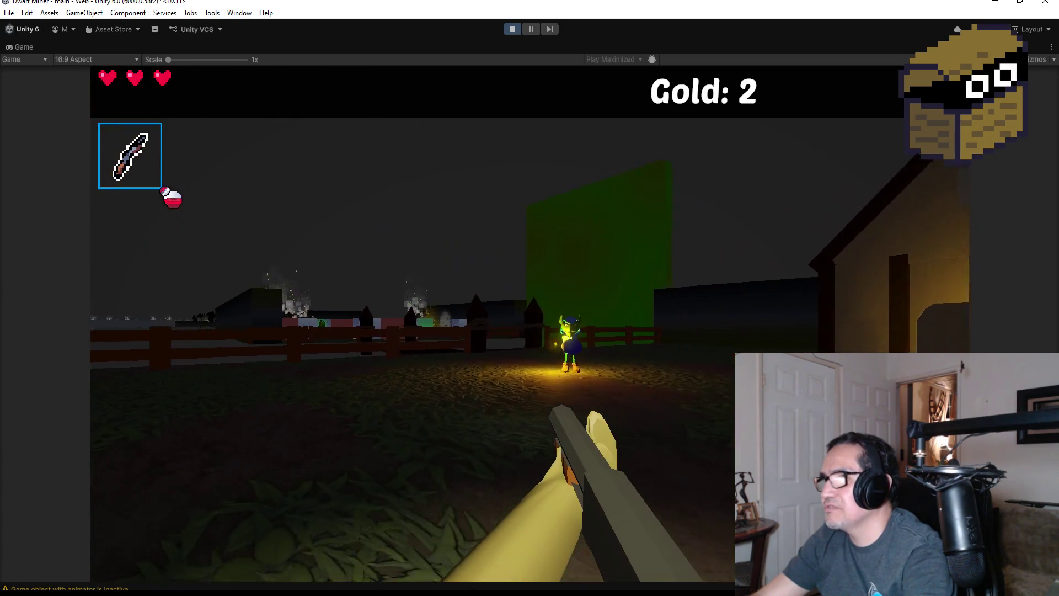
pyautogui.press('w')
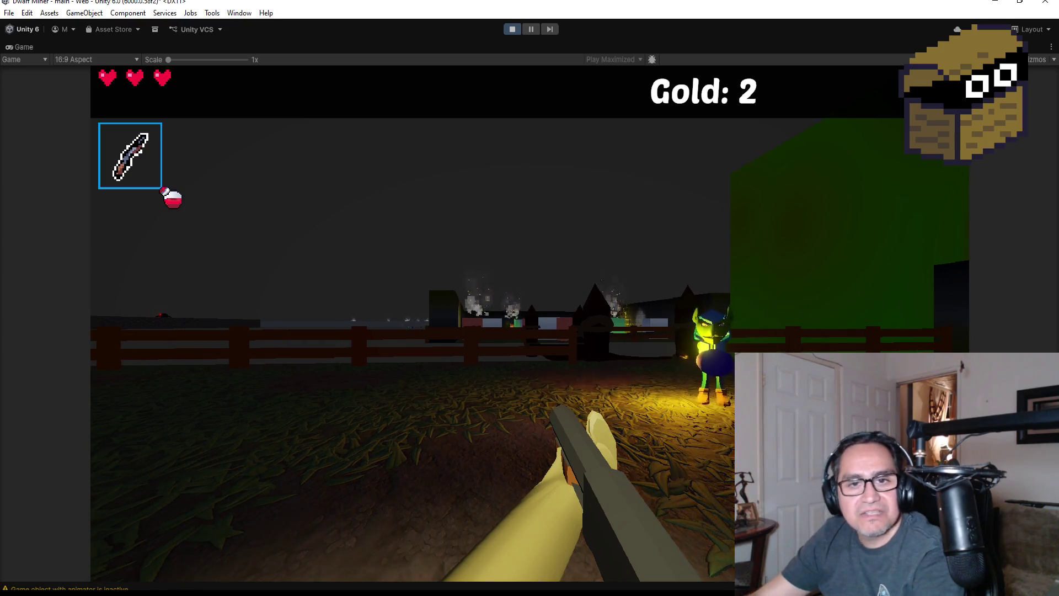
pyautogui.press('w')
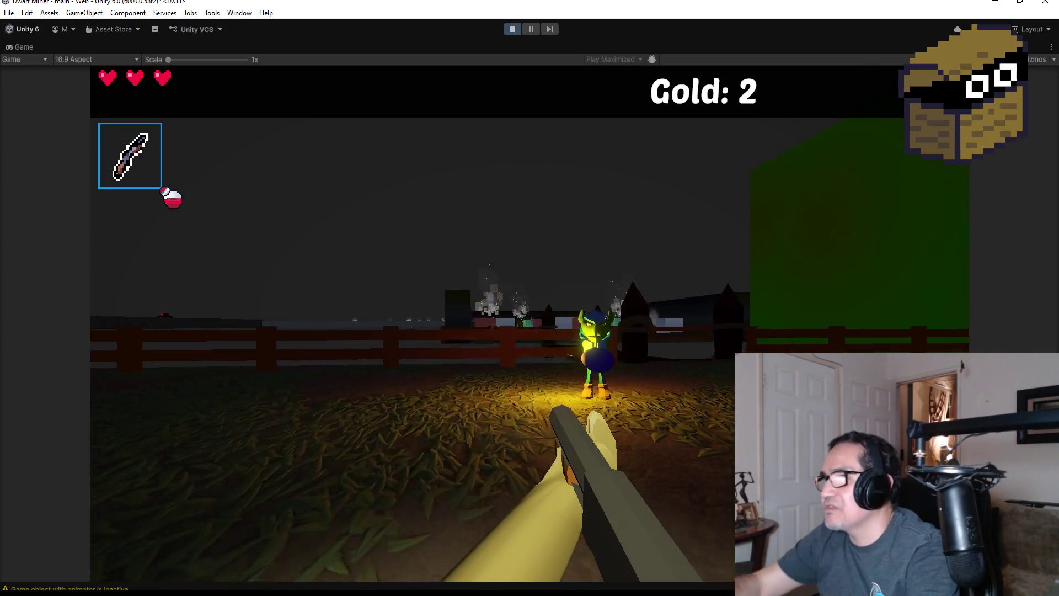
pyautogui.press('d')
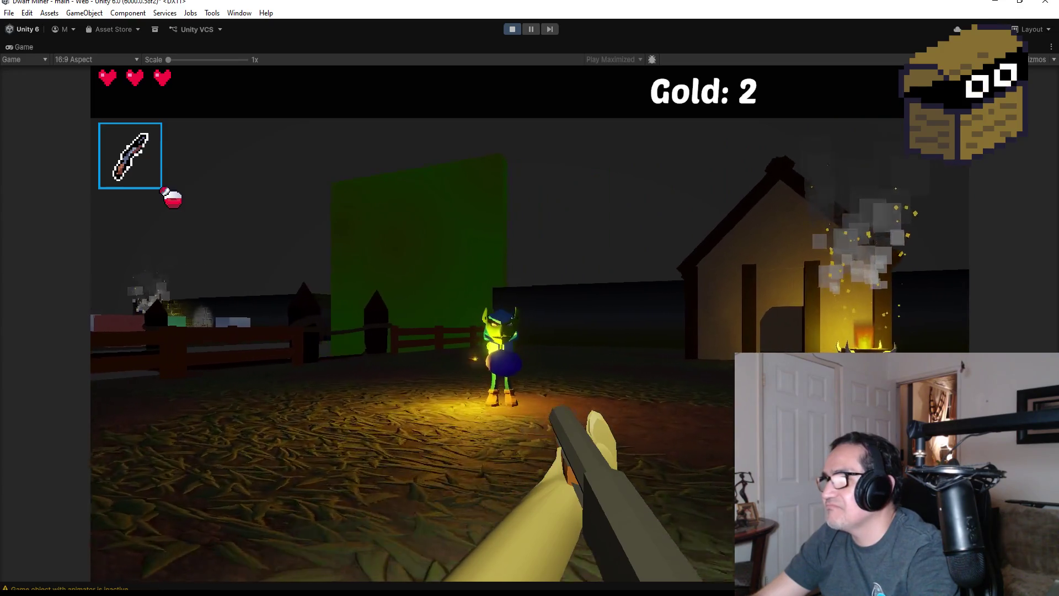
pyautogui.press('a')
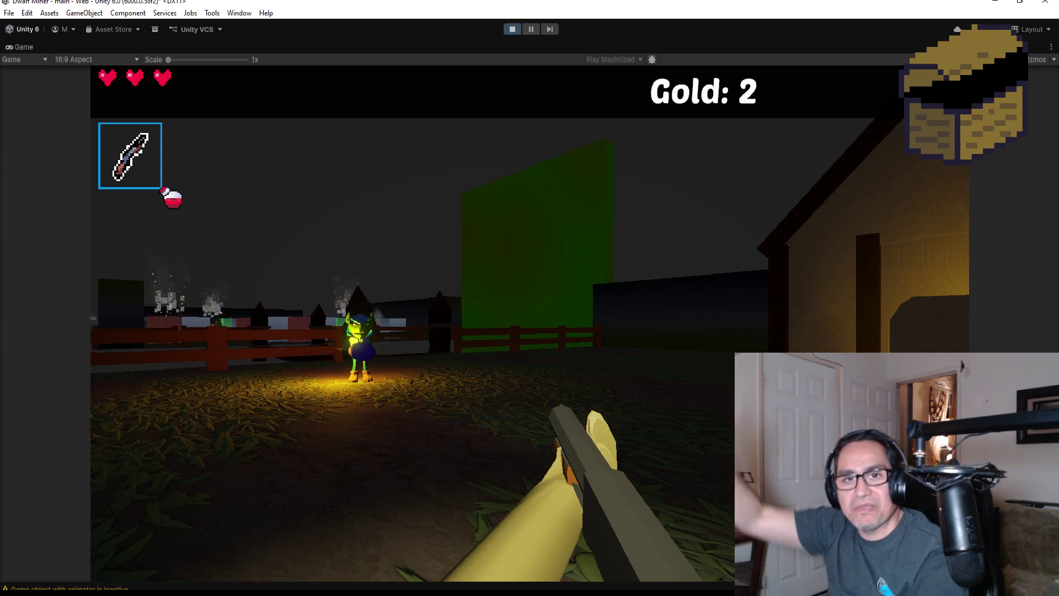
# Line up on the goblin bomber and fire fireballs at it as it patrols
pyautogui.press('a')
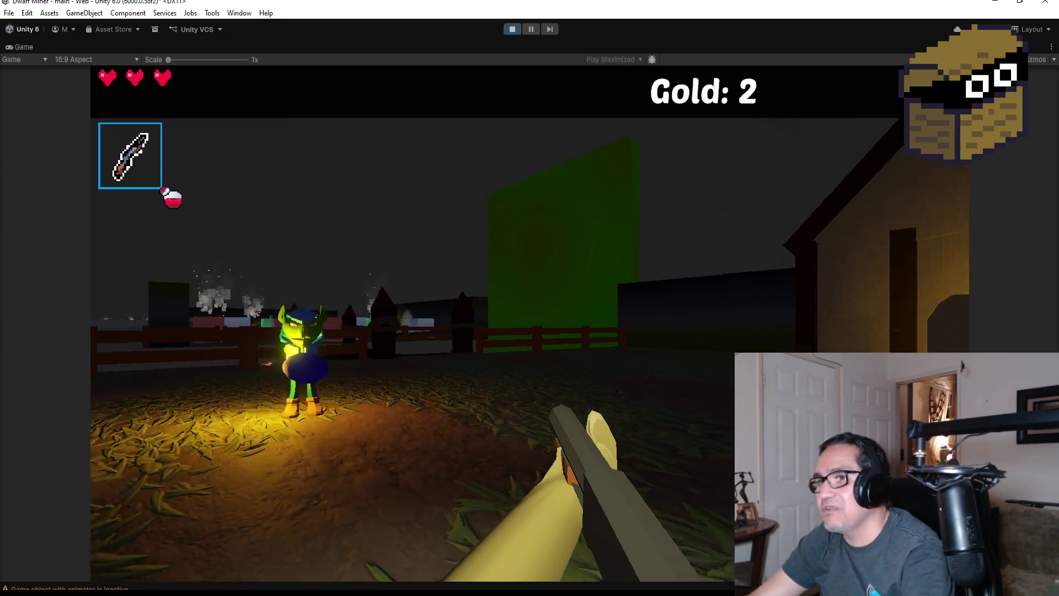
pyautogui.press('a')
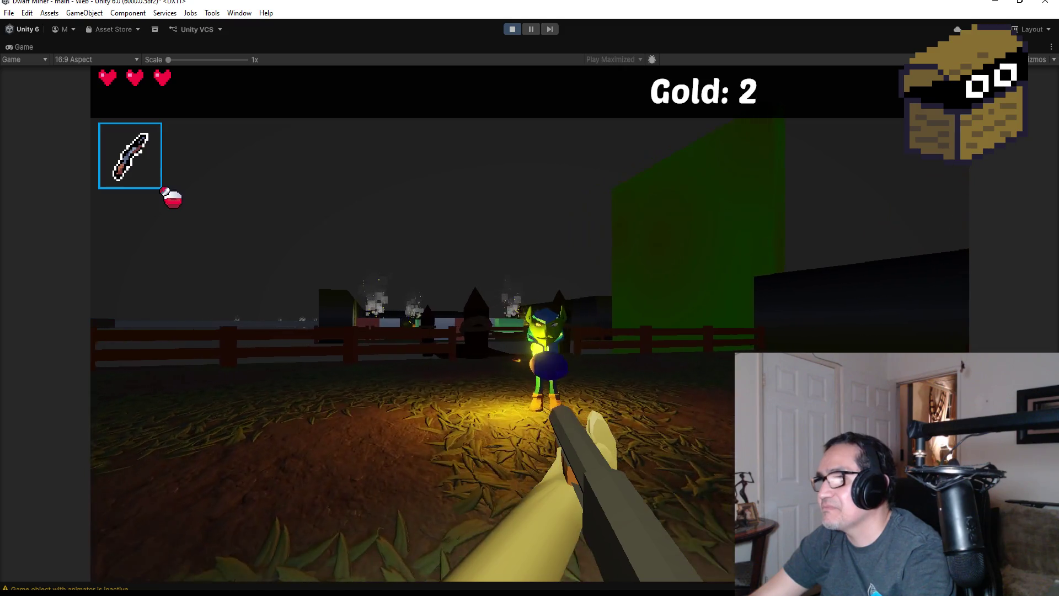
pyautogui.press('a')
pyautogui.press('d')
pyautogui.click(530, 322)
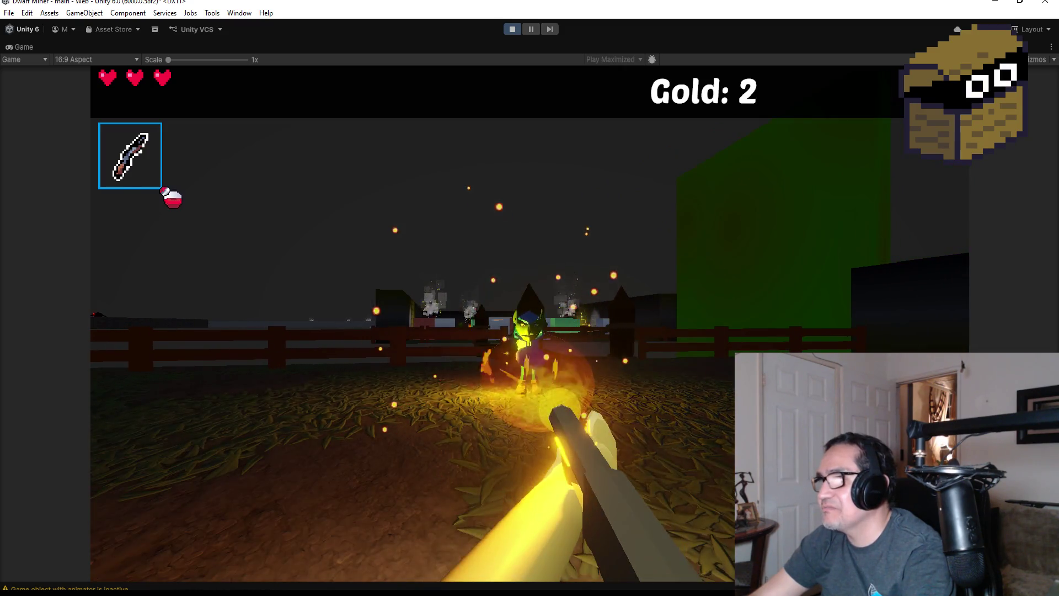
pyautogui.click(530, 323)
pyautogui.click(529, 323)
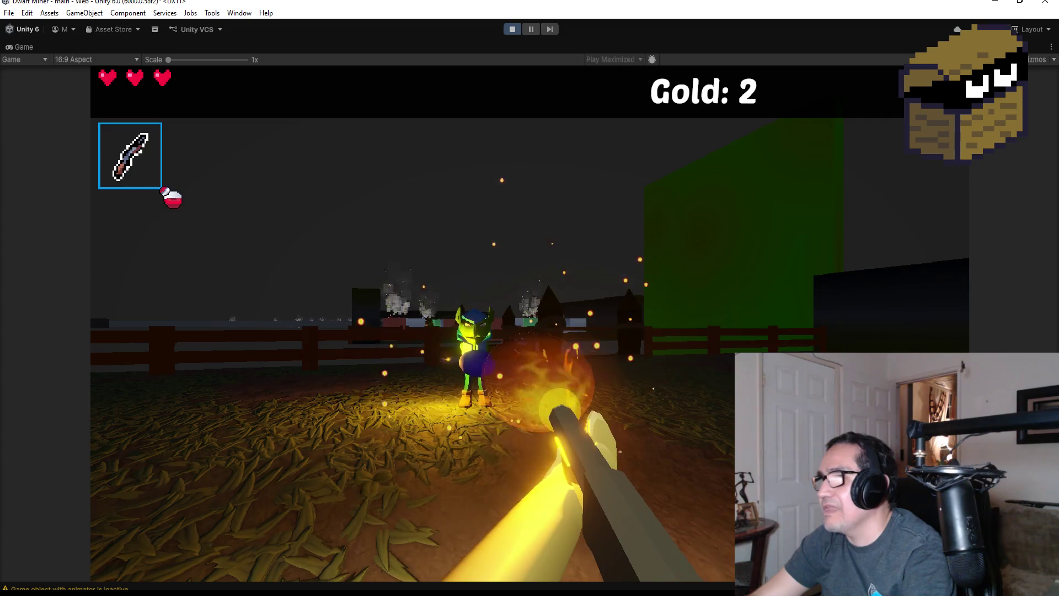
pyautogui.click(529, 323)
pyautogui.click(529, 323)
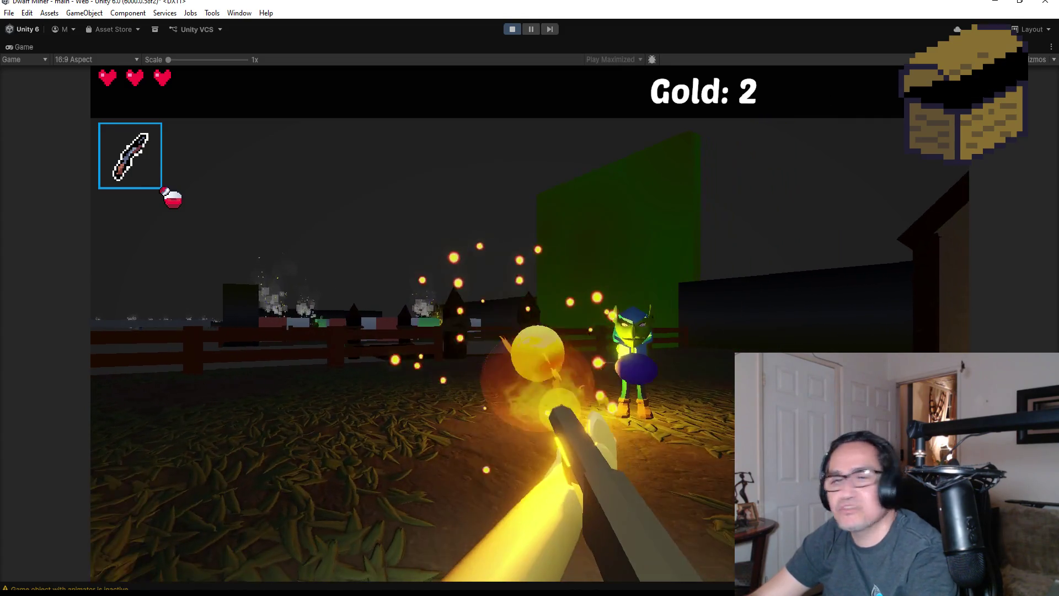
pyautogui.click(530, 323)
pyautogui.click(530, 323)
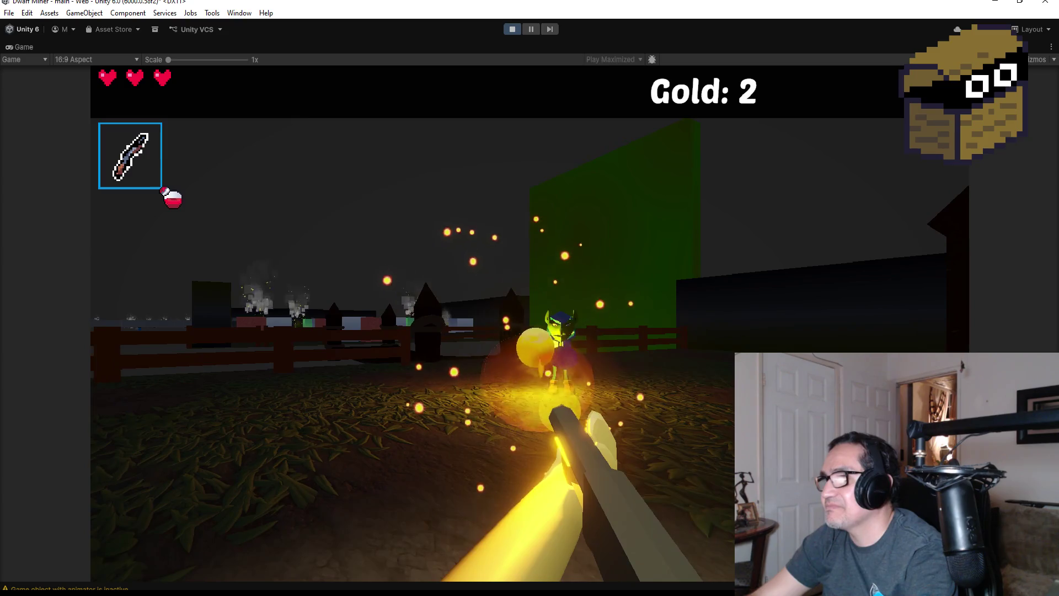
pyautogui.click(530, 323)
# Keep firing at the goblin, then pause with Esc and stop the play-test
pyautogui.click(530, 323)
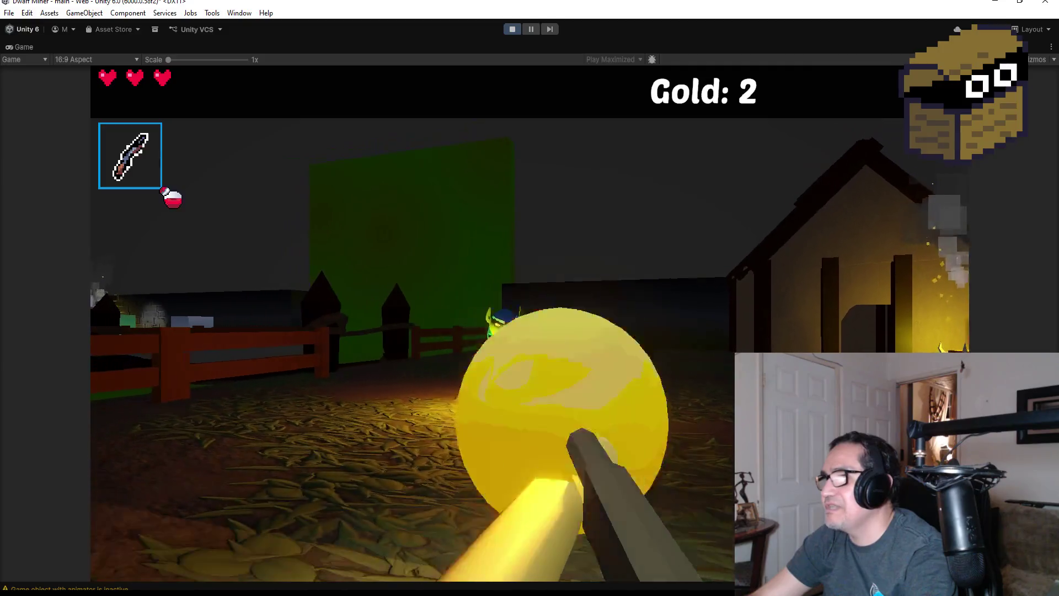
pyautogui.click(530, 322)
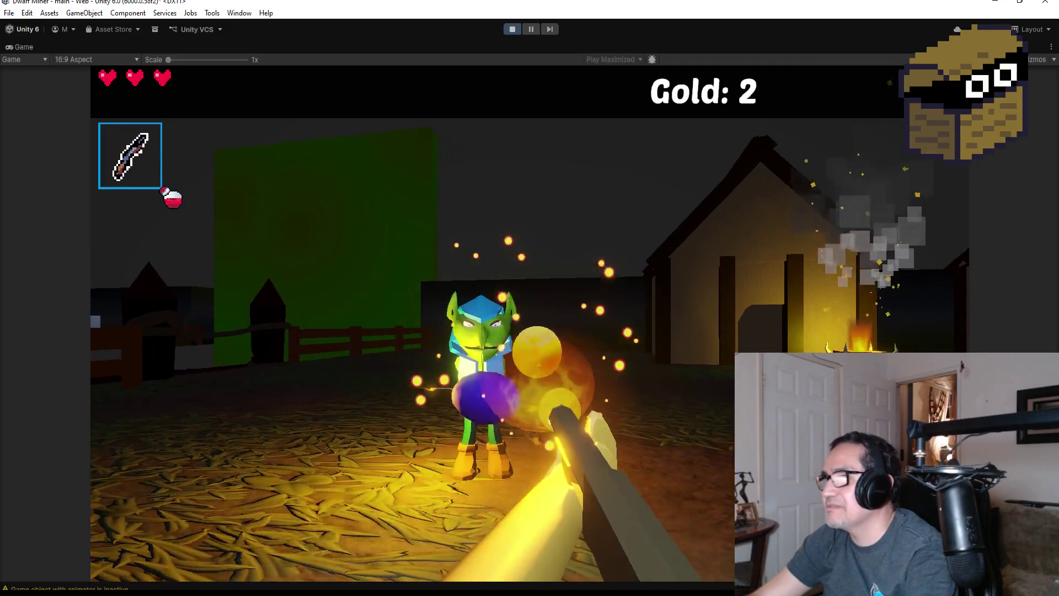
pyautogui.click(530, 323)
pyautogui.click(530, 322)
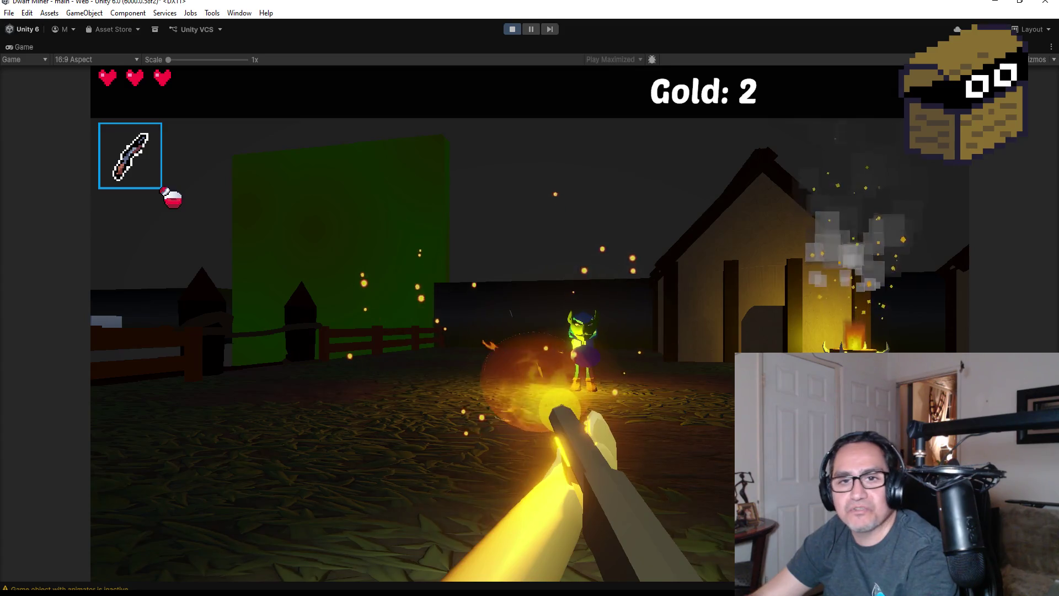
pyautogui.click(530, 323)
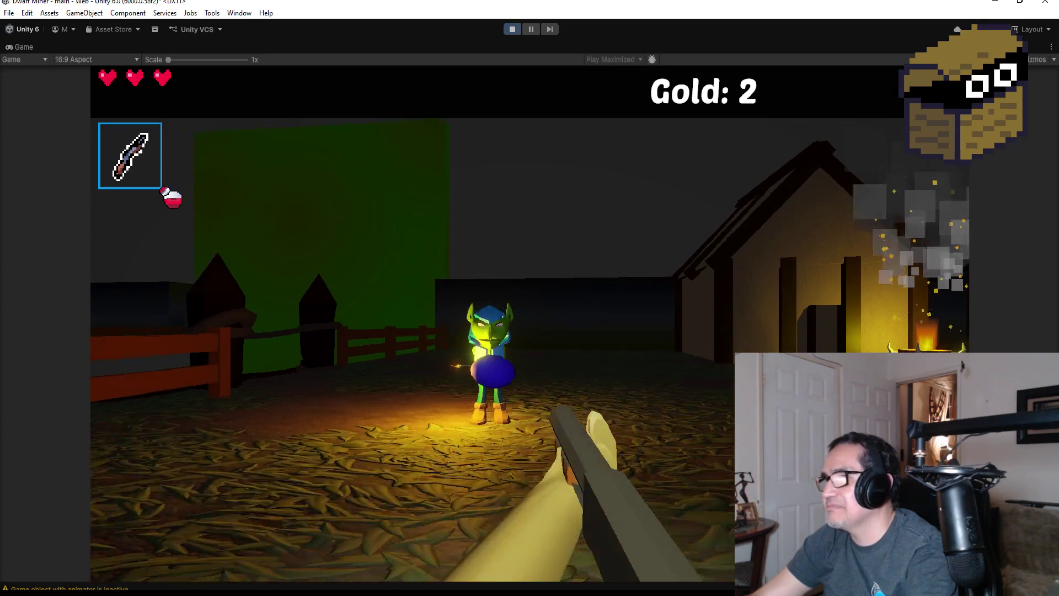
pyautogui.click(530, 323)
pyautogui.click(530, 323)
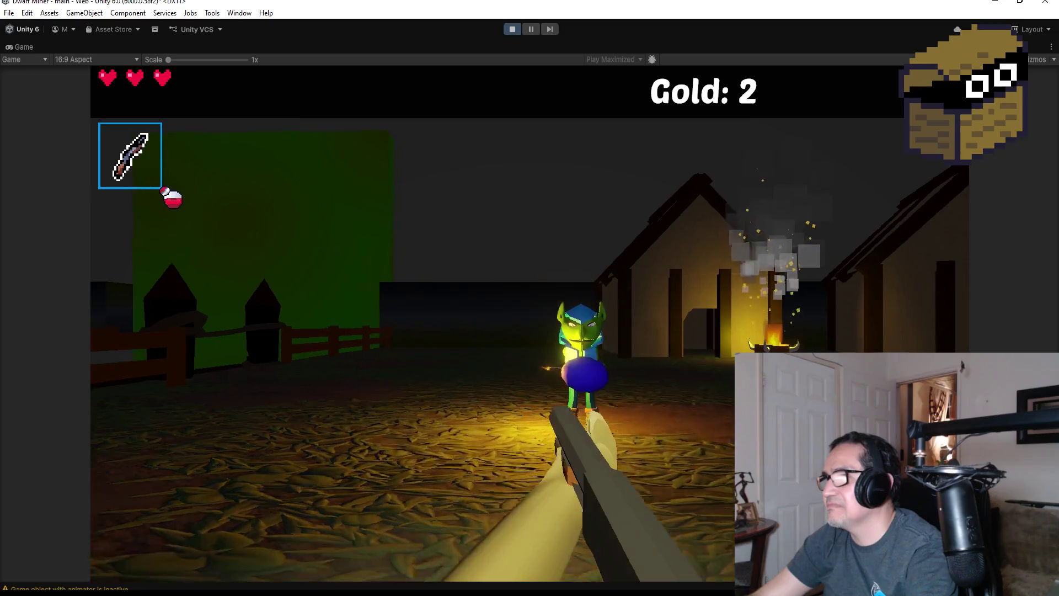
pyautogui.click(530, 323)
pyautogui.click(530, 323)
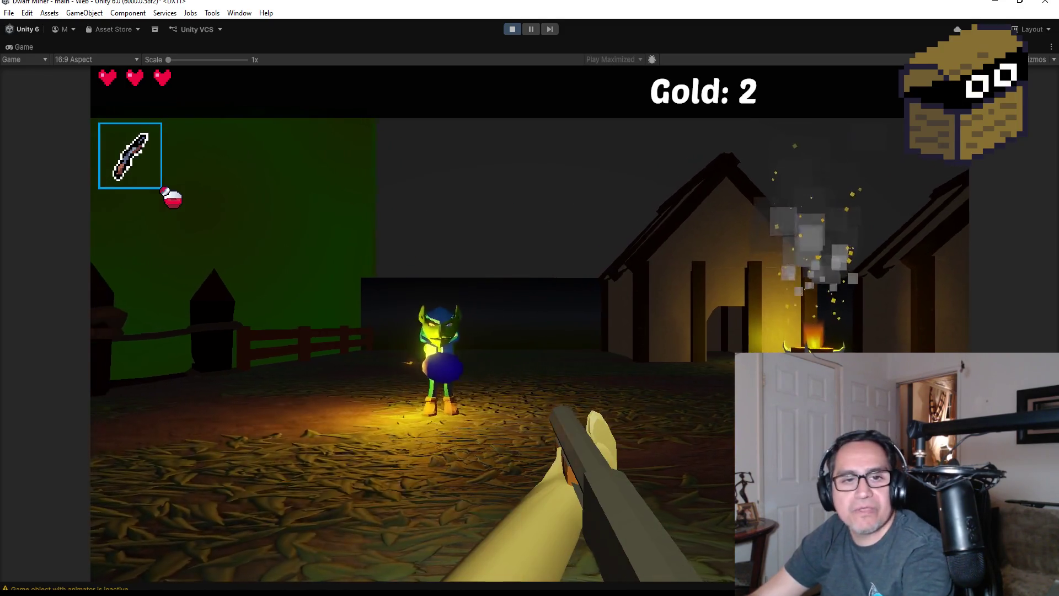
pyautogui.press('Escape')
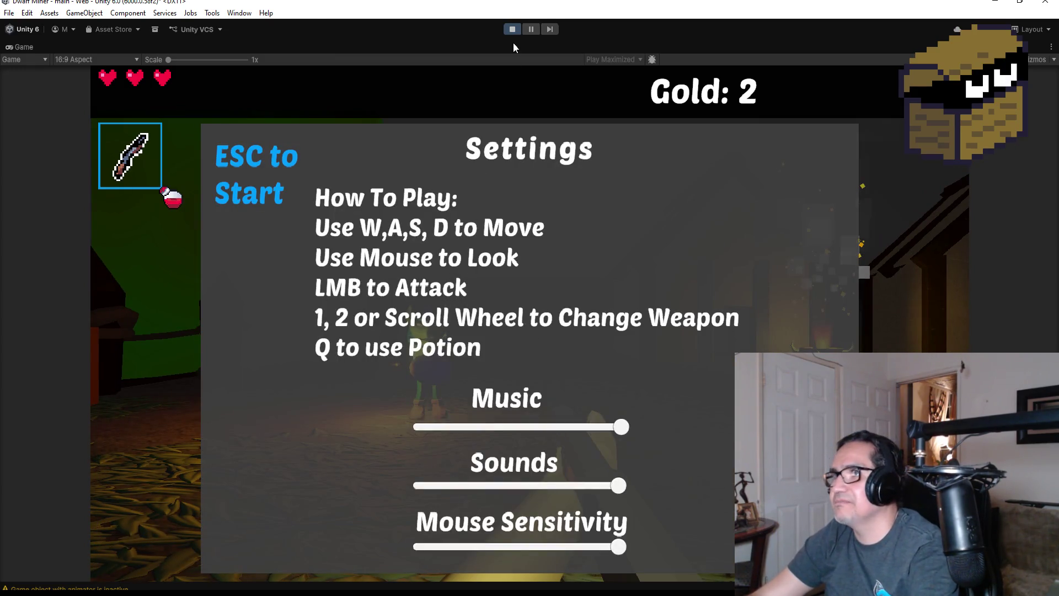
pyautogui.click(512, 30)
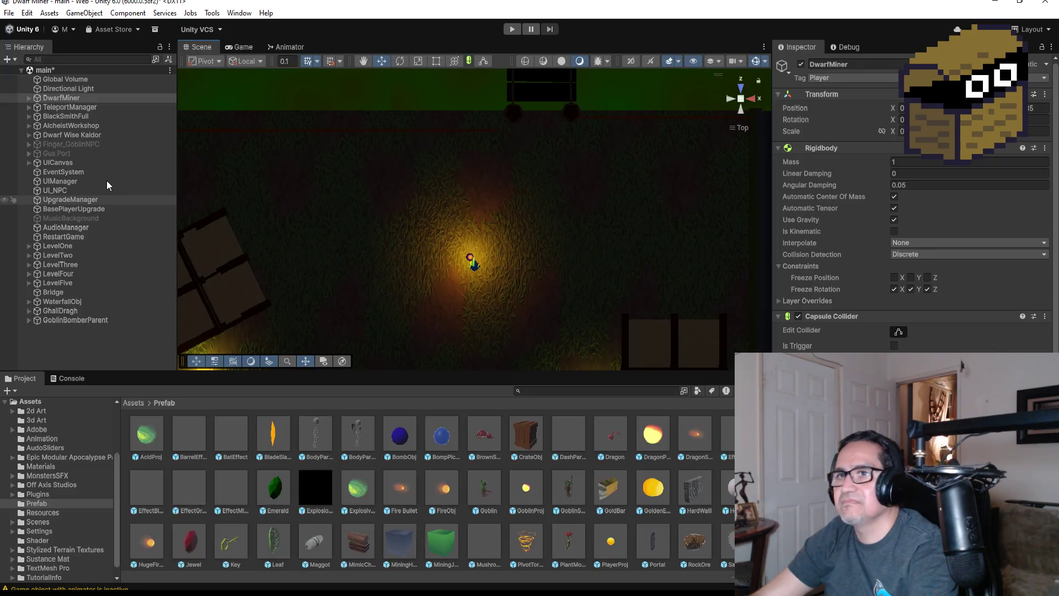
# Save the scene via File > Save and select GoblinBomber inside expanded GoblinBomberParent
pyautogui.click(9, 13)
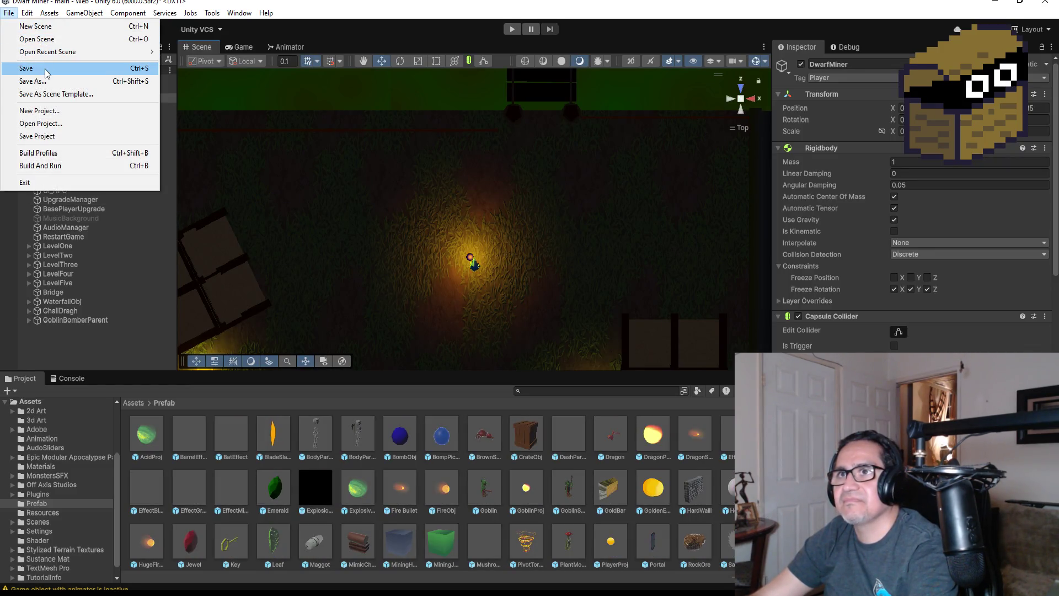
pyautogui.click(22, 70)
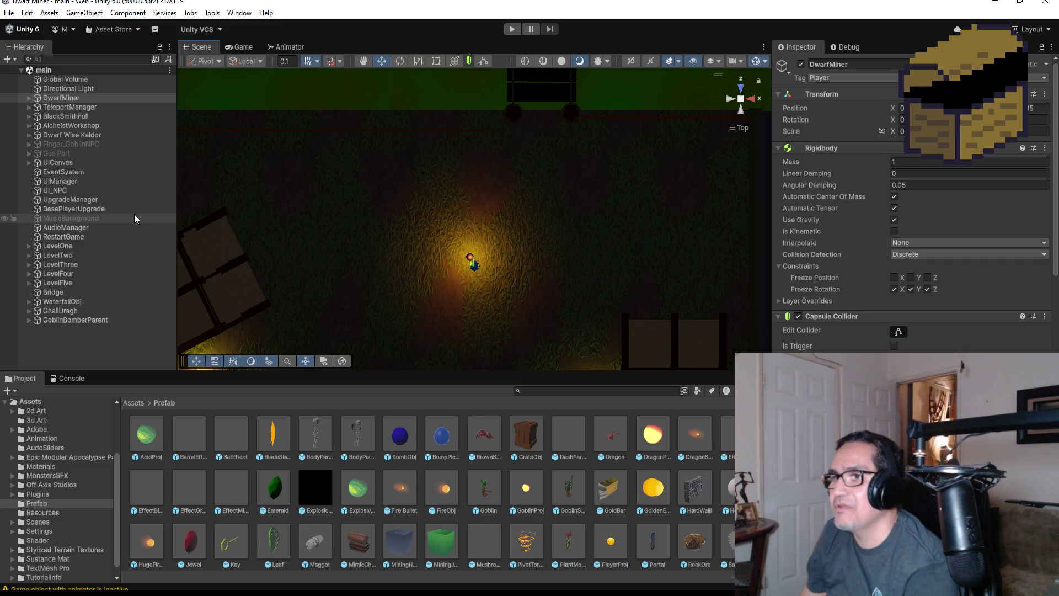
pyautogui.click(98, 322)
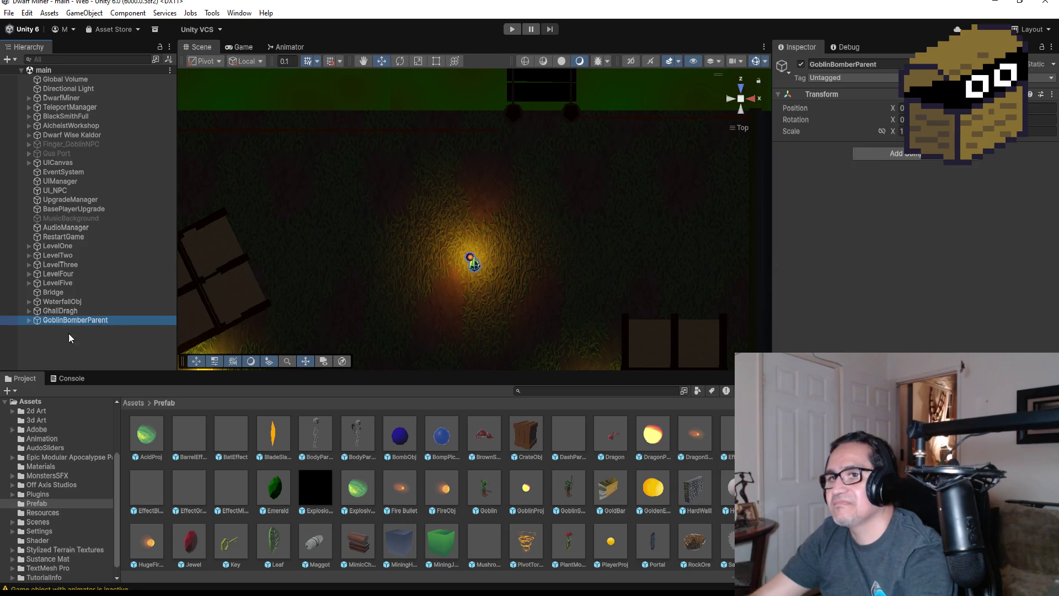
pyautogui.click(25, 321)
pyautogui.click(82, 330)
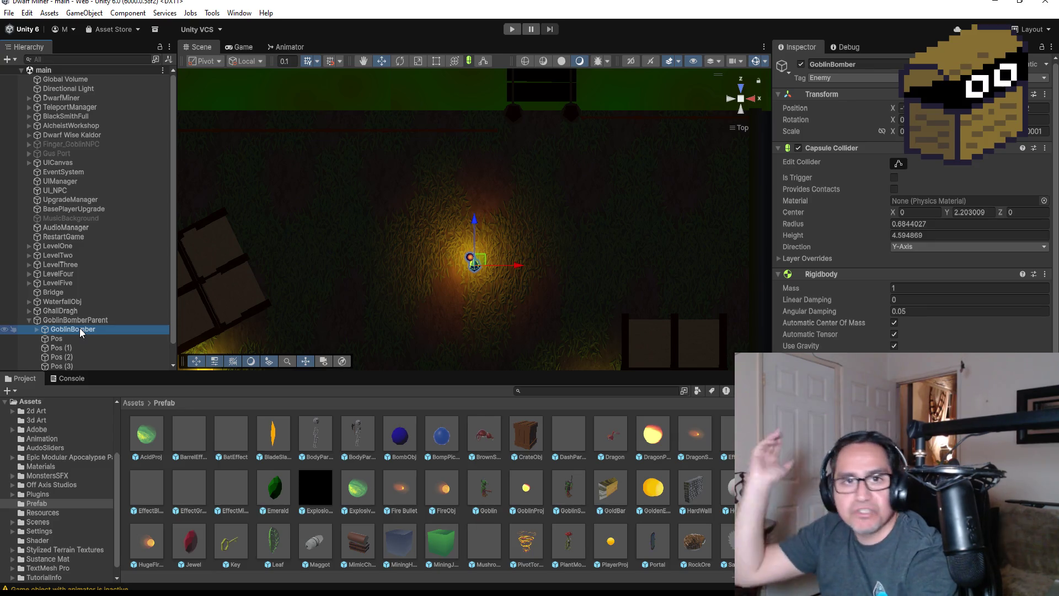
pyautogui.click(138, 405)
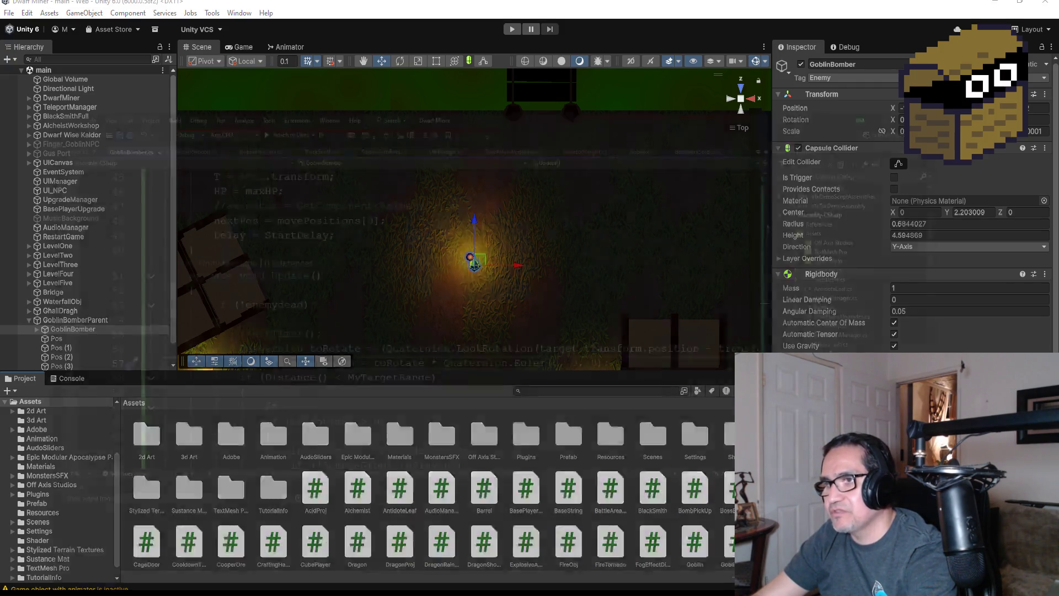
# Read through GoblinBomber.cs: Update, Run, and the movePositions, nextPos and Delay fields
pyautogui.hotkey('alt', 'Tab')
pyautogui.scroll(-1, 481, 410)
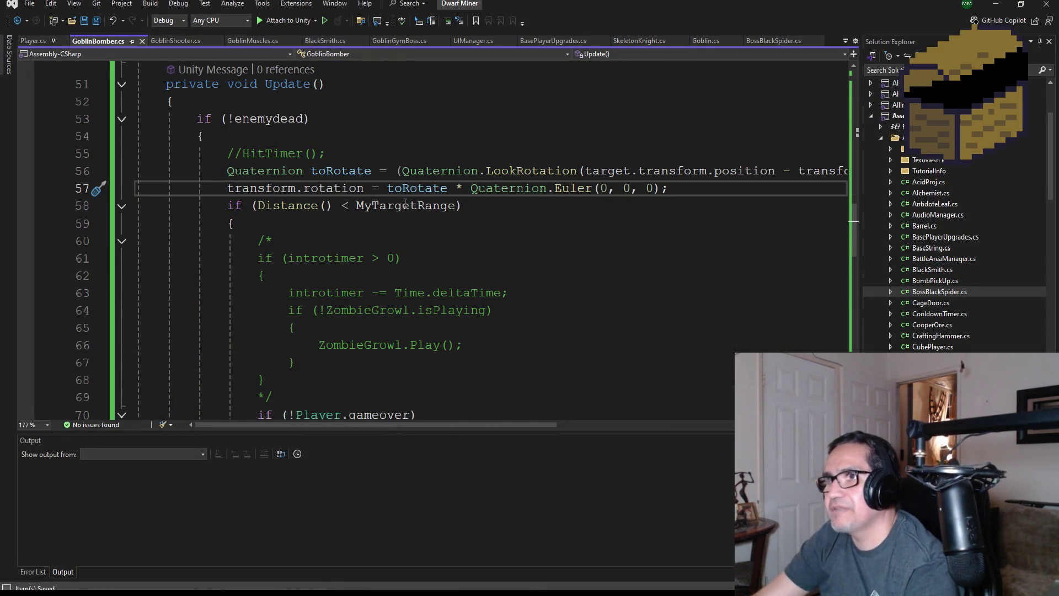
pyautogui.scroll(-4, 390, 254)
pyautogui.scroll(-8, 371, 251)
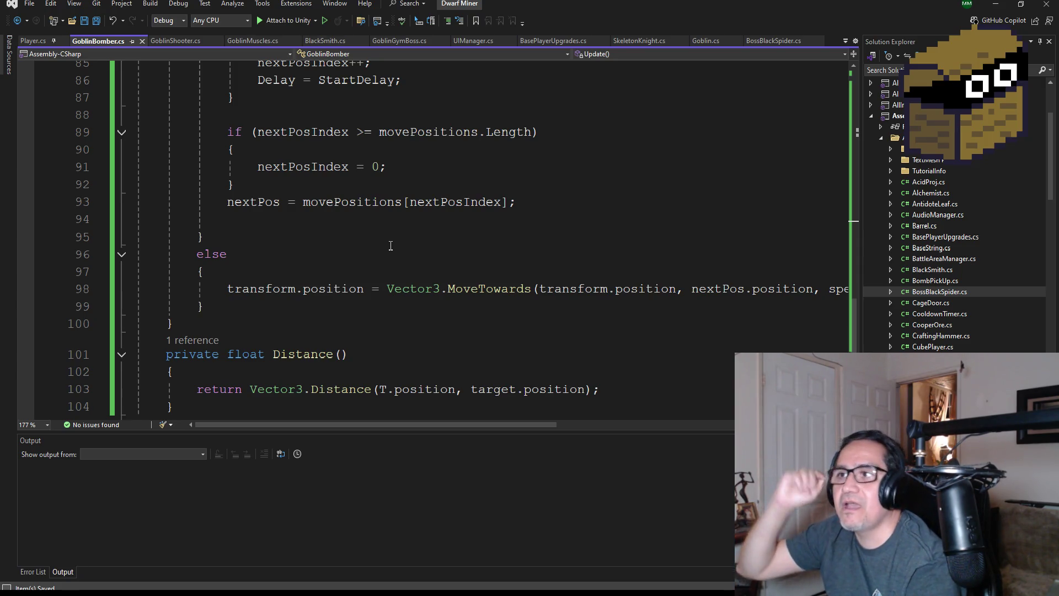
pyautogui.scroll(3, 370, 117)
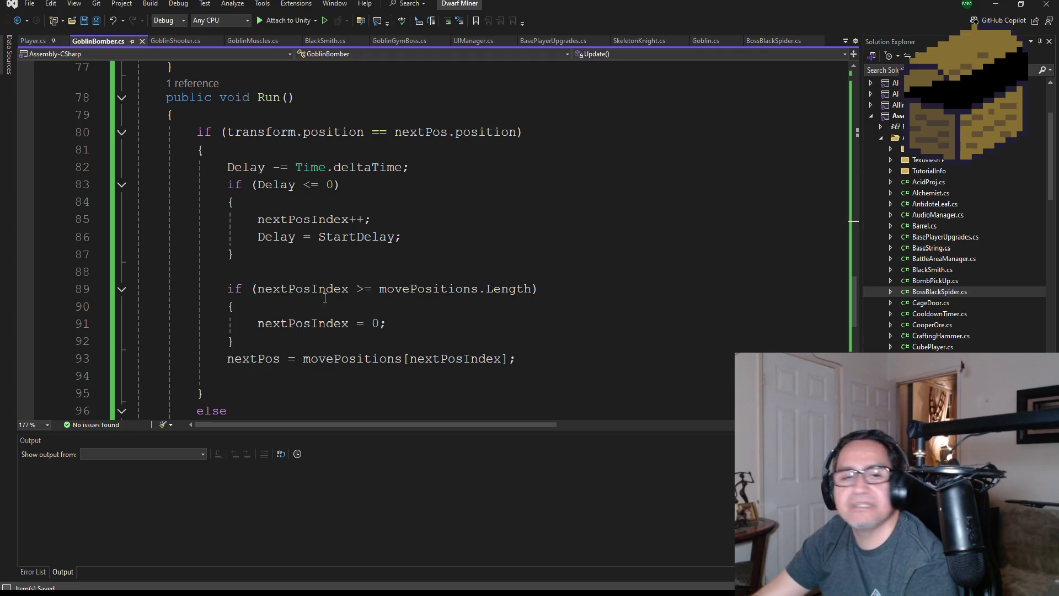
pyautogui.scroll(20, 350, 276)
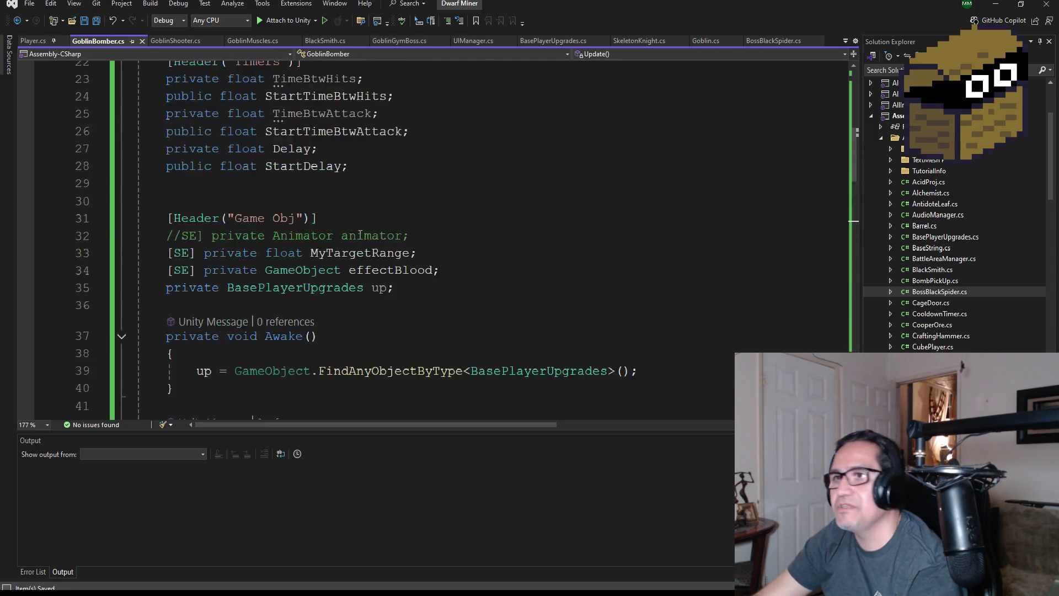
pyautogui.scroll(-4, 372, 225)
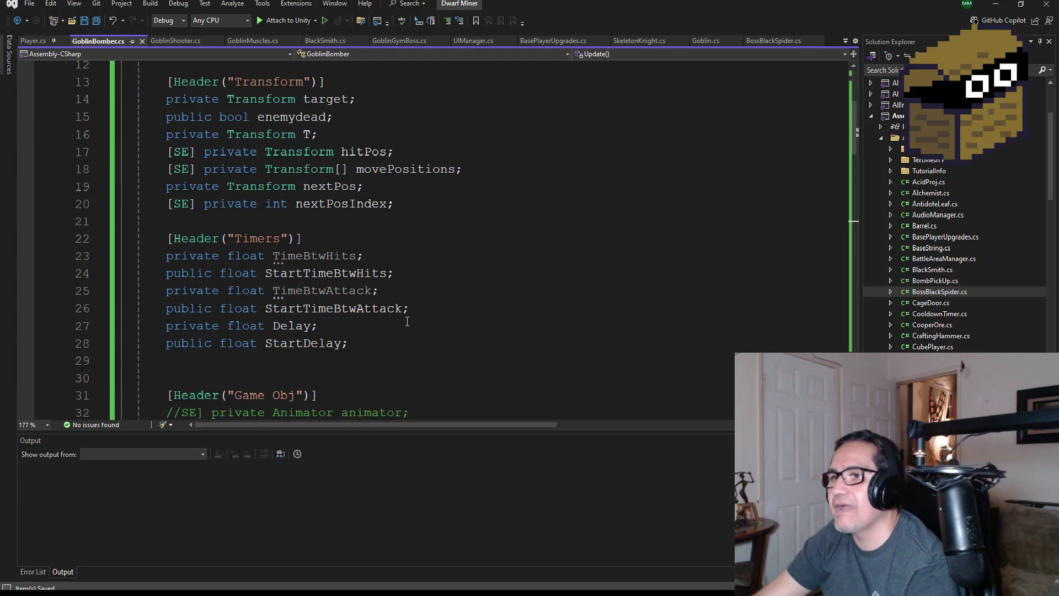
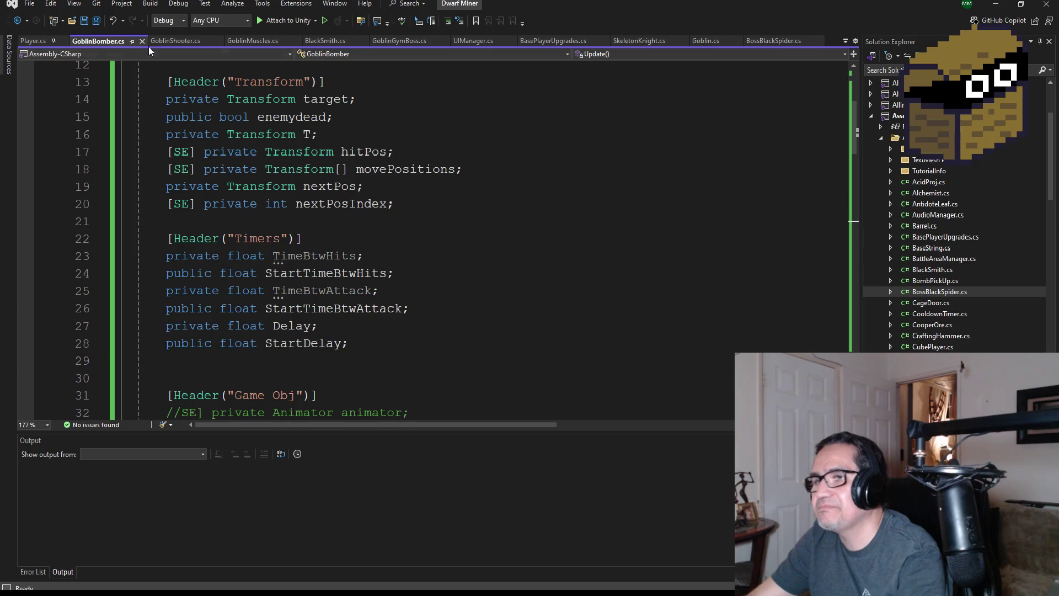
# Open a new blank line directly below the effectBlood field in GoblinBomber.cs
pyautogui.scroll(-5, 411, 256)
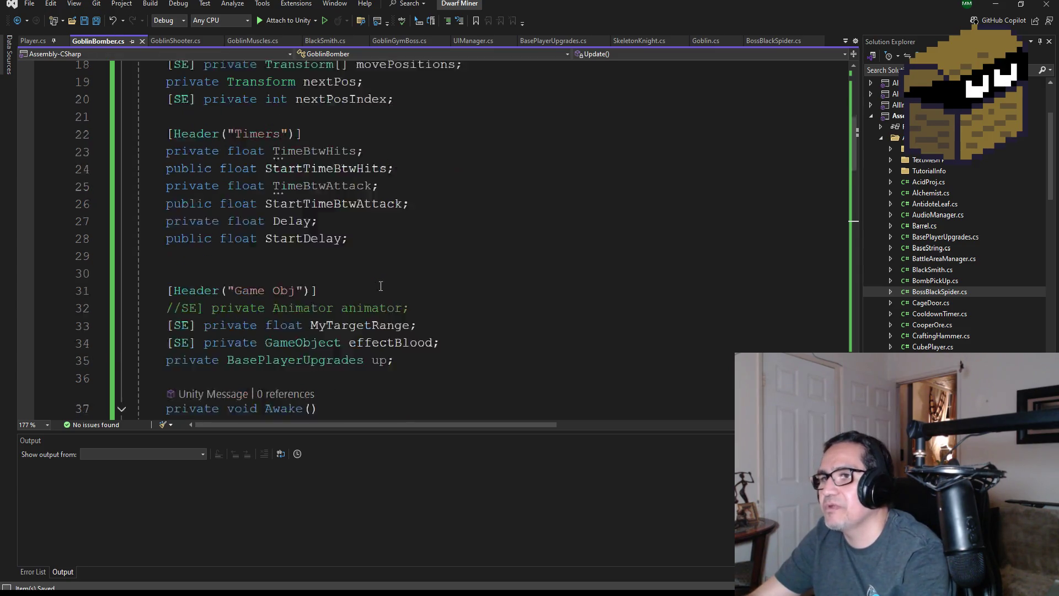
pyautogui.click(413, 210)
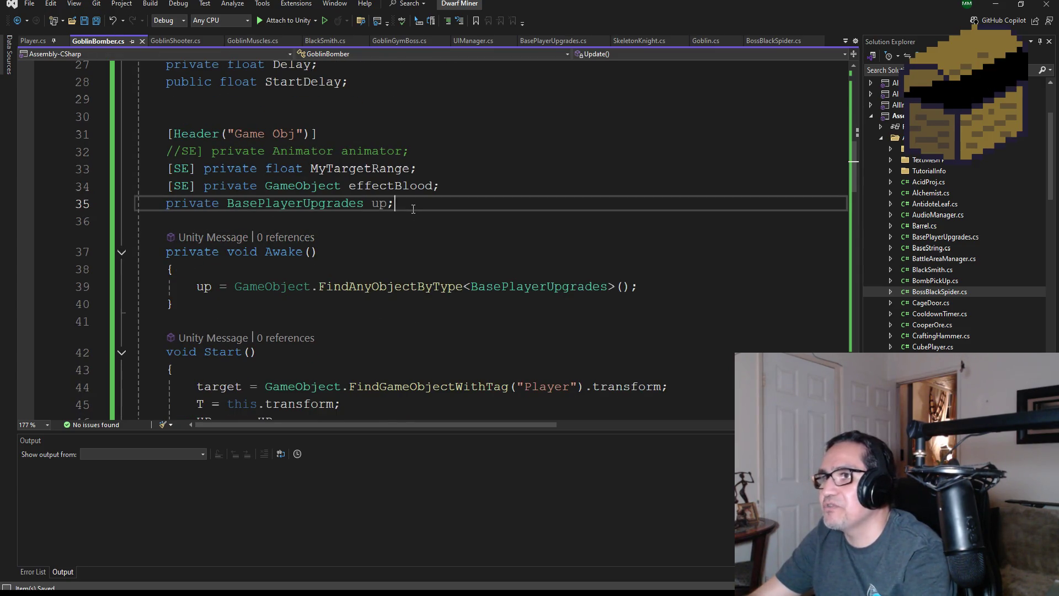
pyautogui.press('Return')
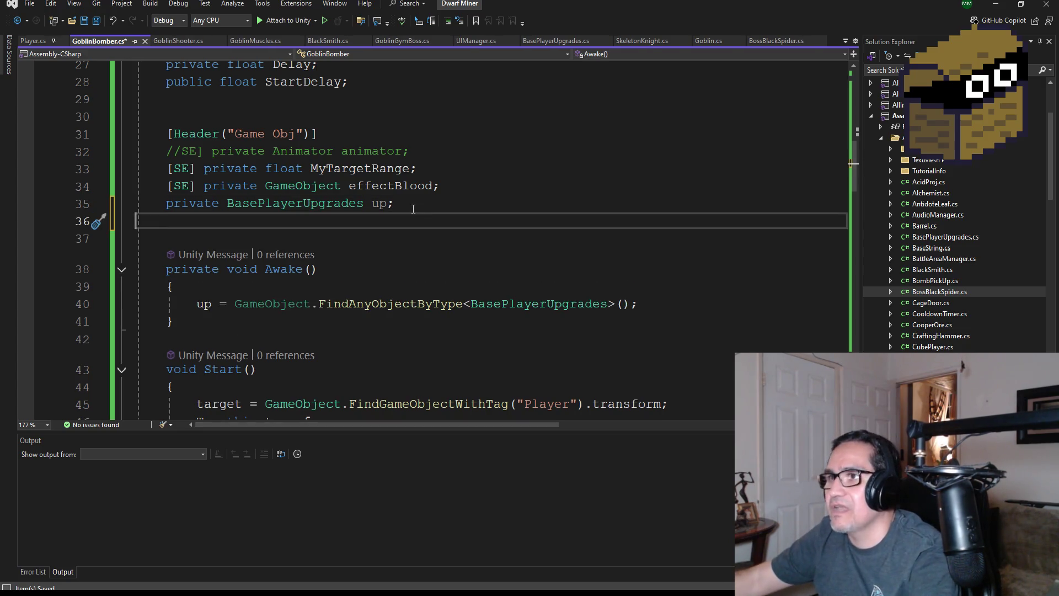
pyautogui.press('BackSpace')
pyautogui.press('Up')
pyautogui.press('End')
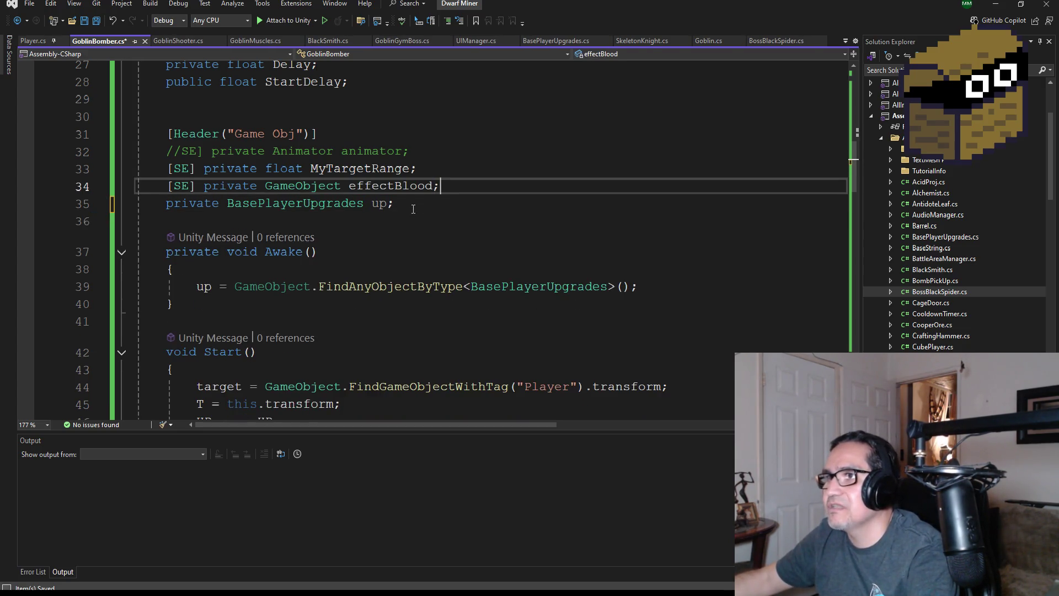
pyautogui.press('Return')
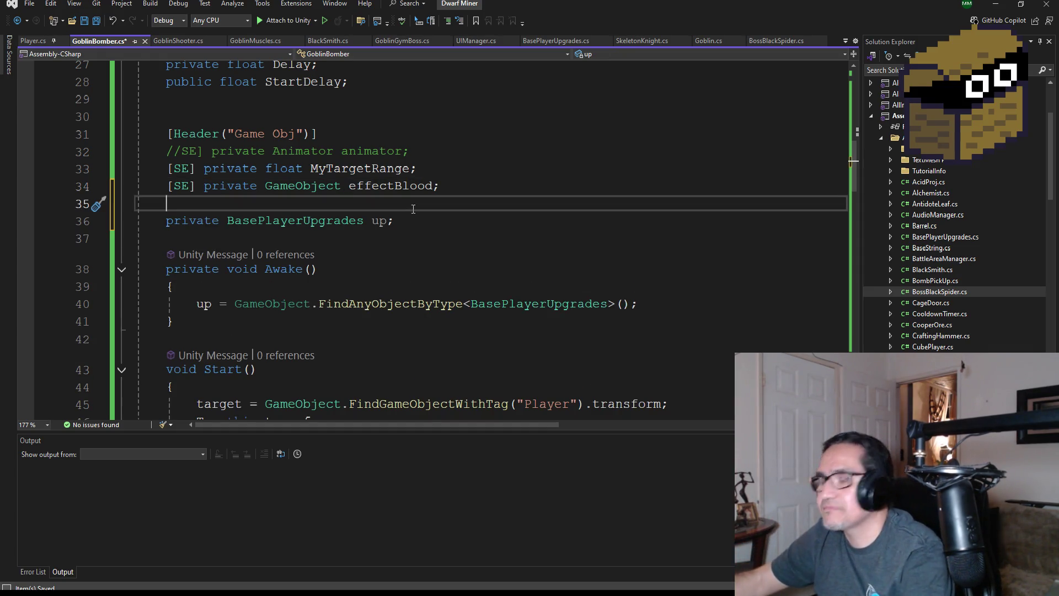
# Declare the field 'private GameObject bombObj;' on that line using IntelliSense completions
pyautogui.write('[]')
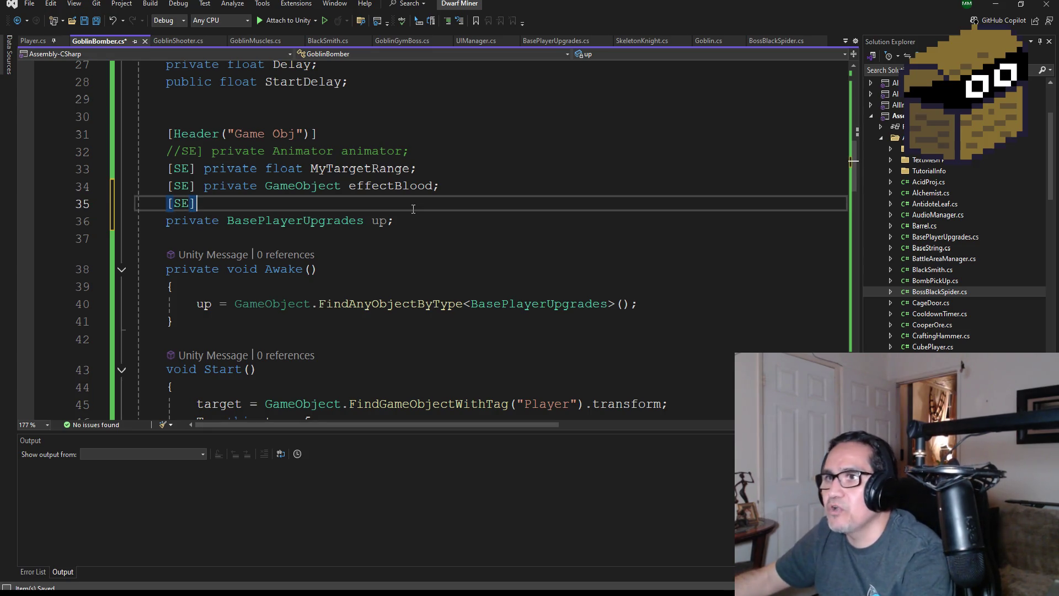
pyautogui.write('orvate')
pyautogui.press('BackSpace')
pyautogui.press('BackSpace')
pyautogui.press('BackSpace')
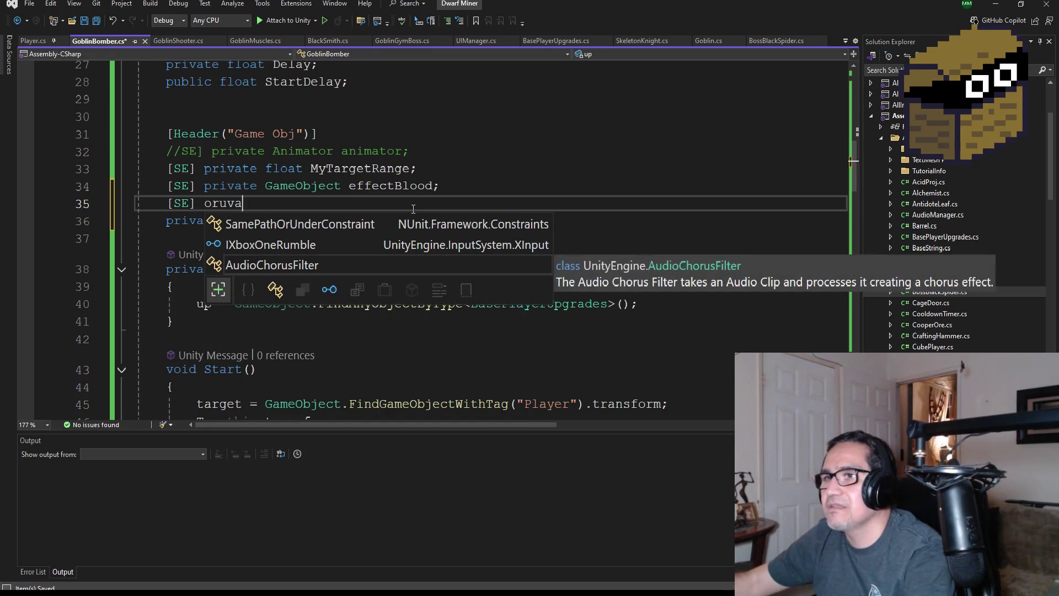
pyautogui.press('BackSpace')
pyautogui.press('BackSpace')
pyautogui.write('pri')
pyautogui.press('Tab')
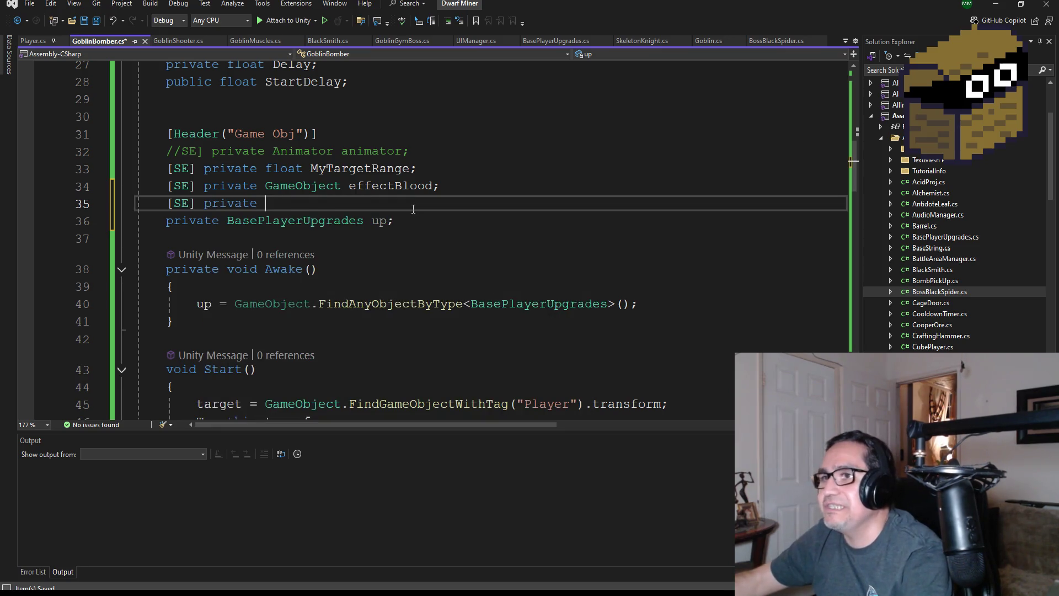
pyautogui.write('Ga')
pyautogui.press('Tab')
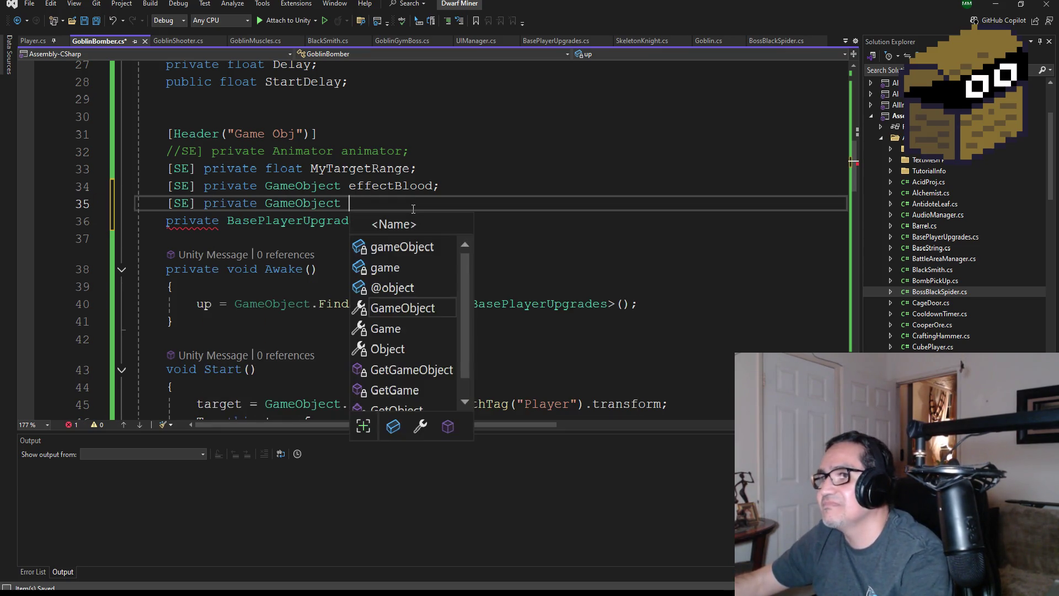
pyautogui.write('B')
pyautogui.press('BackSpace')
pyautogui.write('bomd')
pyautogui.write('bj;')
# Save all files and open a new line after 'Delay = StartDelay;' in Run()
pyautogui.click(97, 21)
pyautogui.scroll(-8, 422, 282)
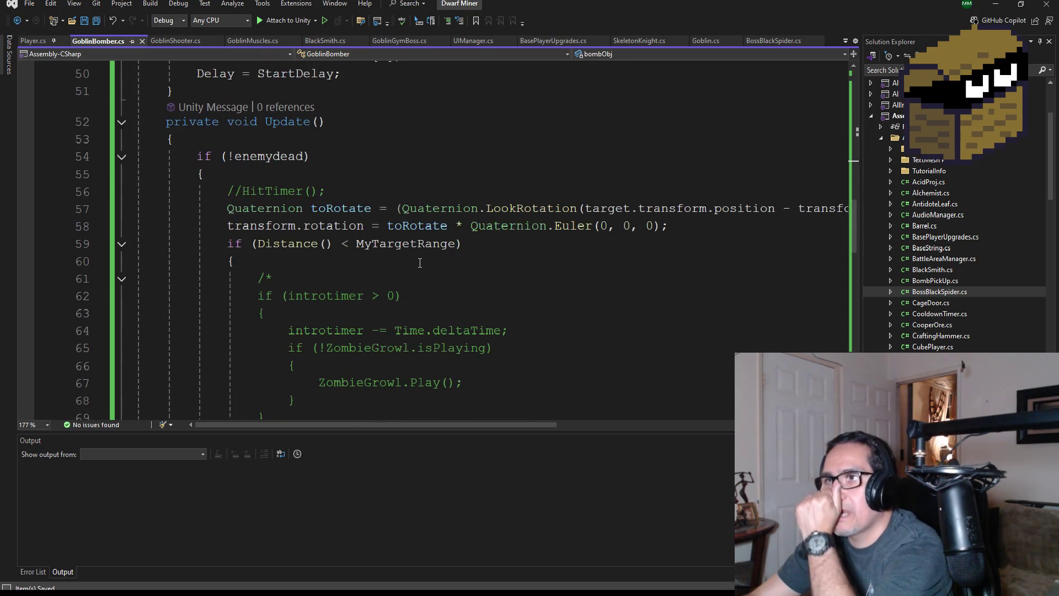
pyautogui.scroll(-8, 419, 258)
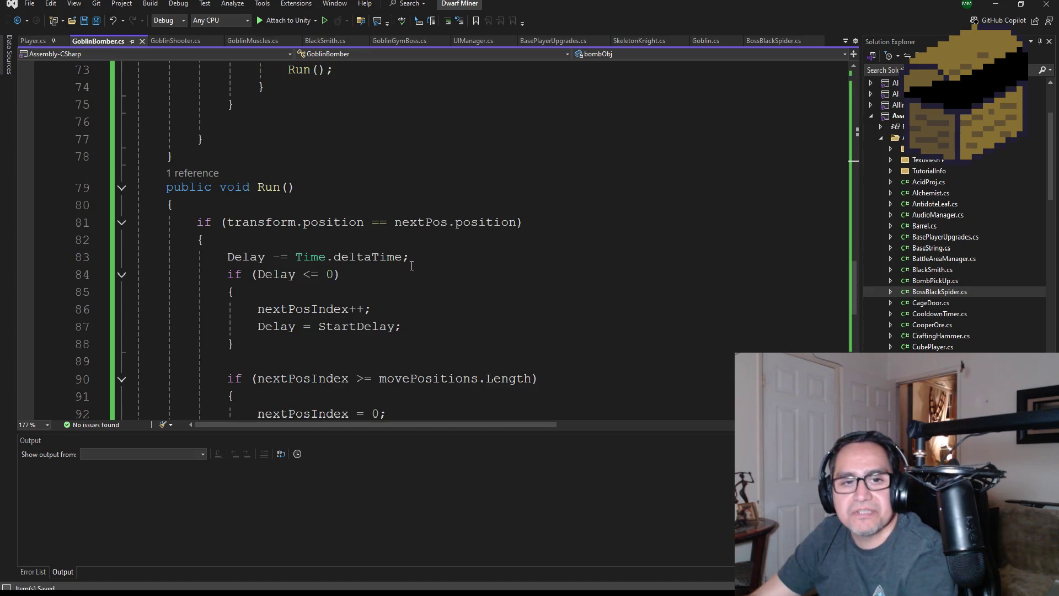
pyautogui.scroll(-8, 408, 265)
pyautogui.scroll(4, 376, 265)
pyautogui.scroll(3, 387, 254)
pyautogui.click(418, 281)
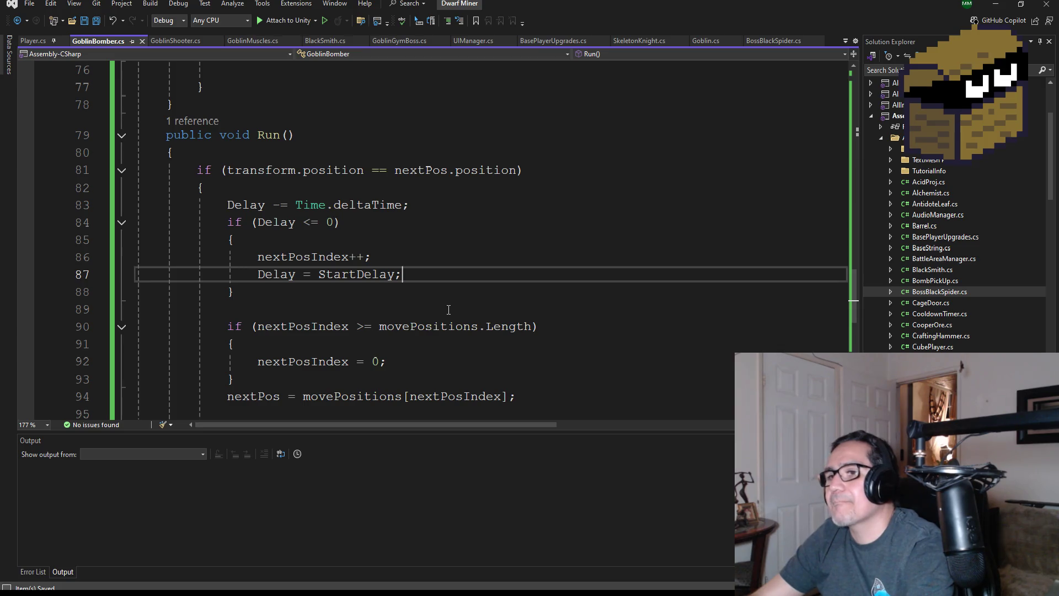
pyautogui.scroll(-1, 449, 306)
pyautogui.press('Up')
pyautogui.press('Up')
pyautogui.press('Up')
pyautogui.press('End')
pyautogui.click(432, 230)
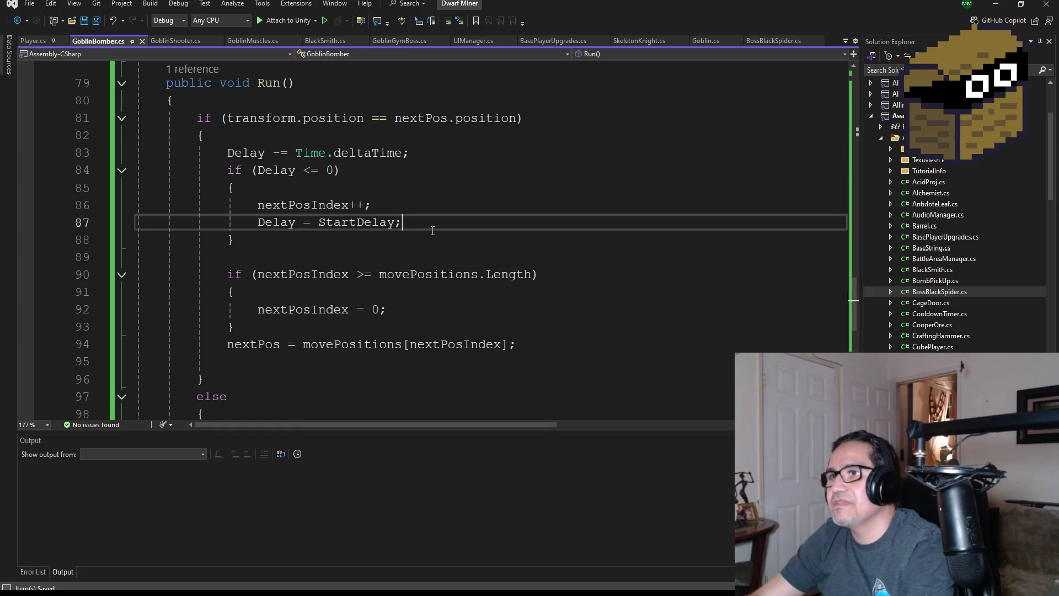
pyautogui.press('Return')
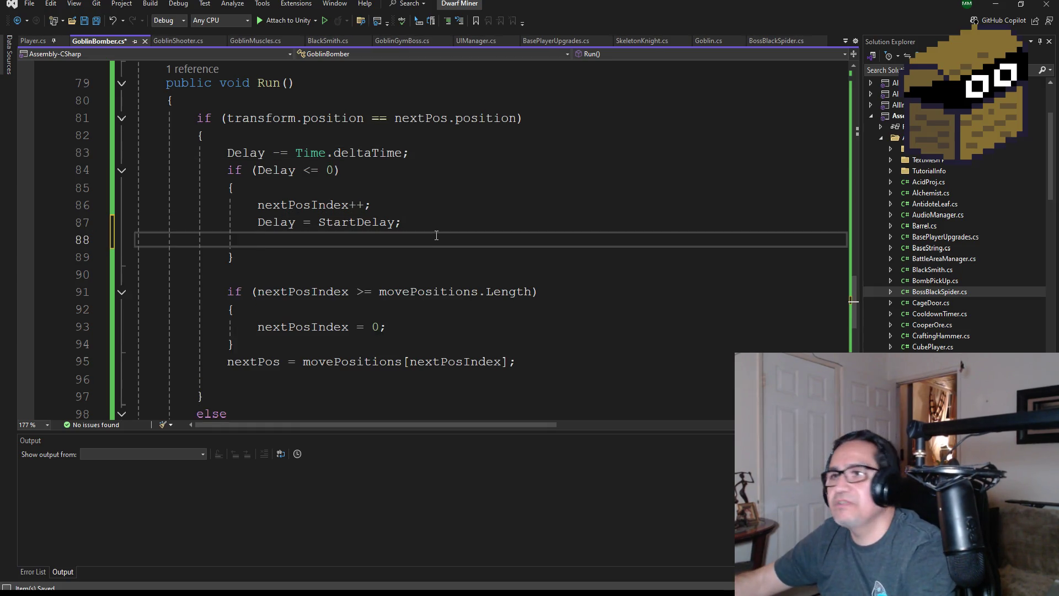
# Write the statement 'Instantiate(bombObj);' in the delay reset block
pyautogui.write('Ins')
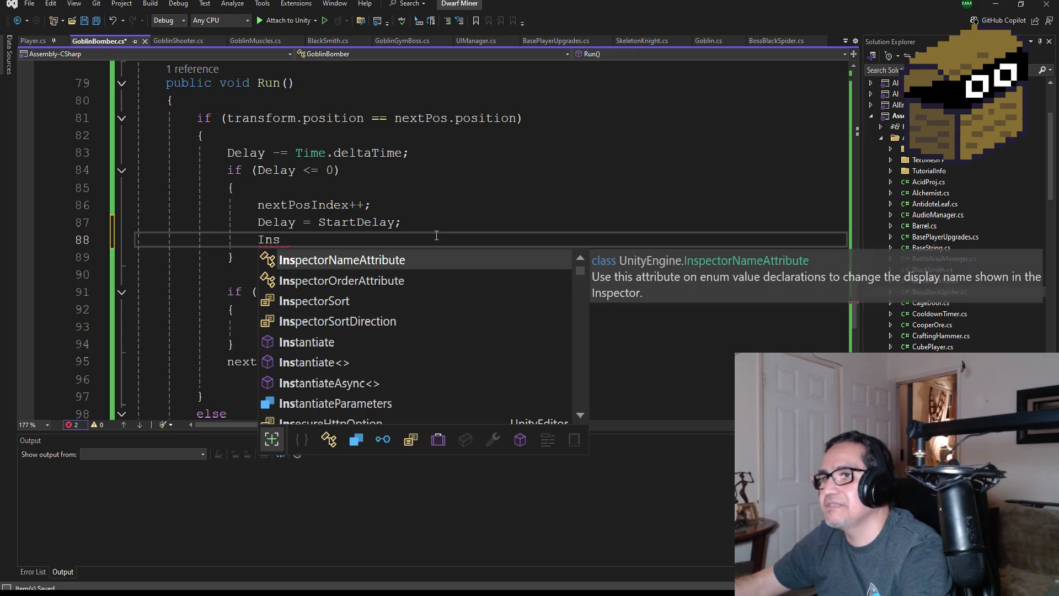
pyautogui.press('Down')
pyautogui.press('Down')
pyautogui.press('Down')
pyautogui.press('Down')
pyautogui.press('Tab')
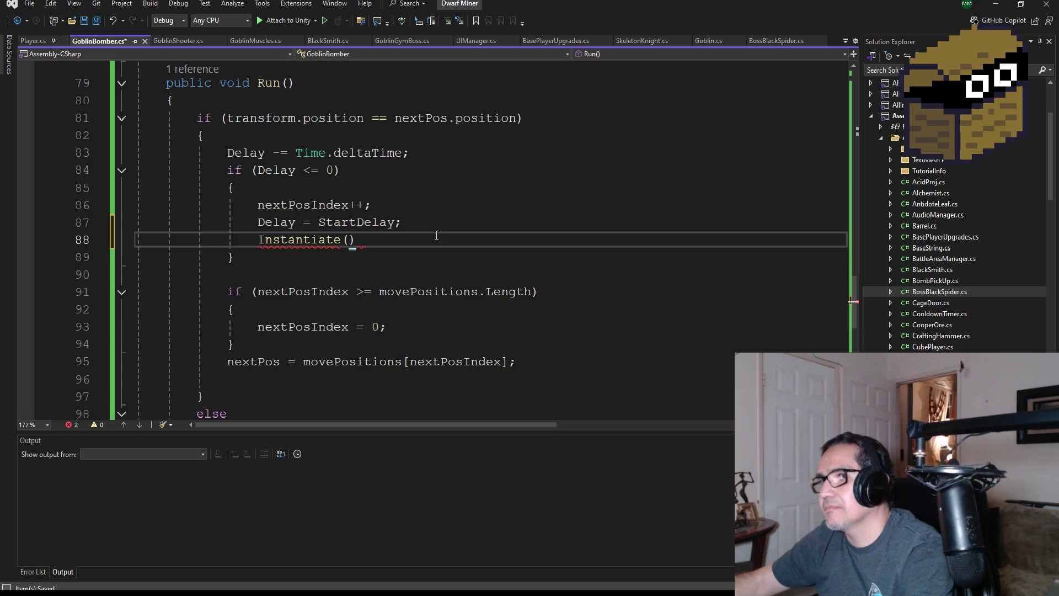
pyautogui.write('bo')
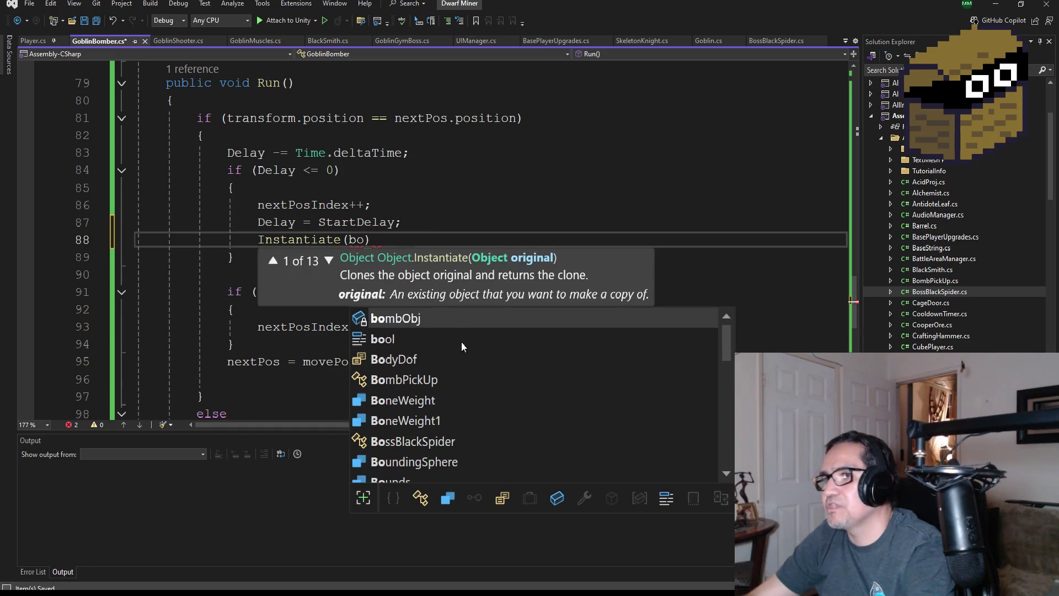
pyautogui.press('Tab')
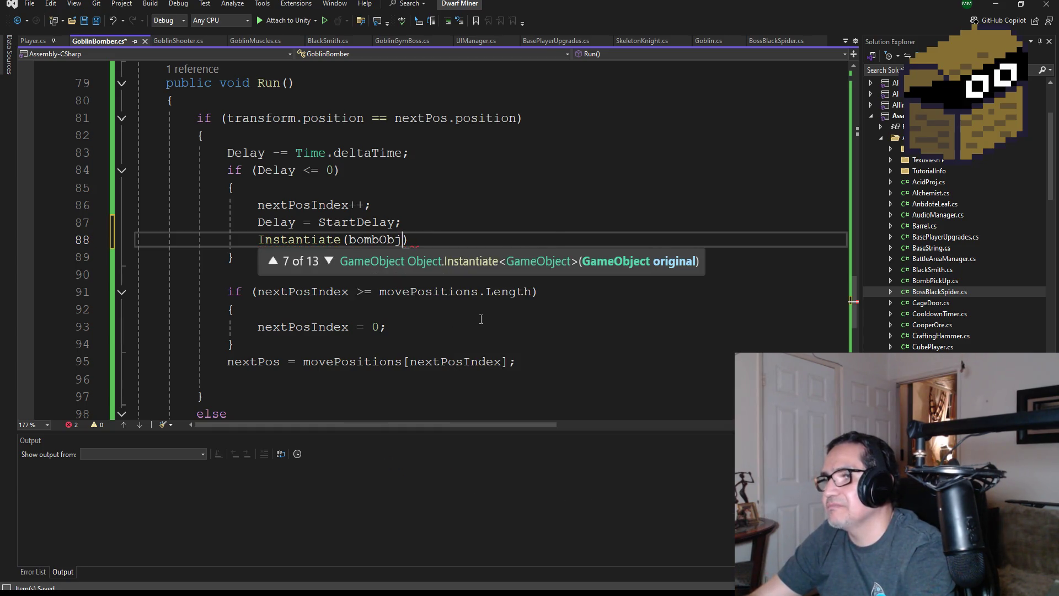
pyautogui.write(',')
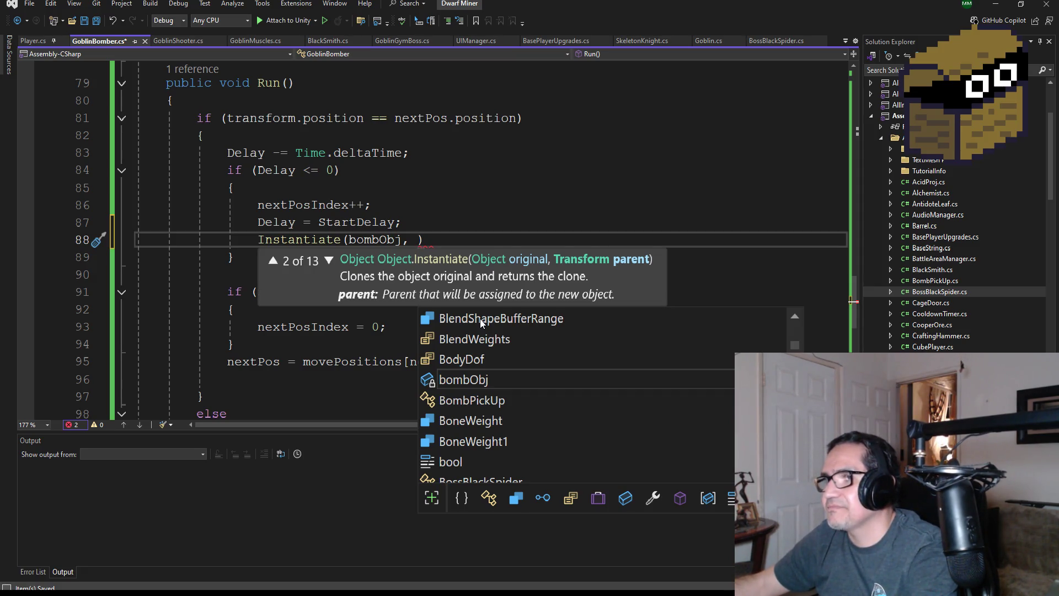
pyautogui.write('in')
pyautogui.press('BackSpace')
pyautogui.press('BackSpace')
pyautogui.press('BackSpace')
pyautogui.hotkey('ctrl', 'shift', 'Left')
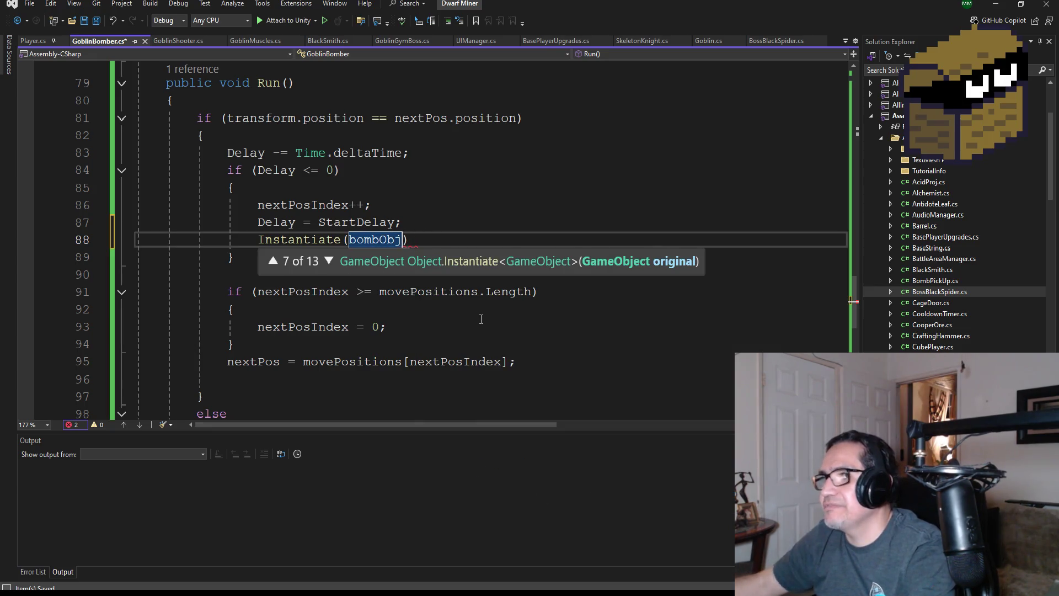
pyautogui.press('End')
# Save GoblinBomber.cs and return to the Unity editor
pyautogui.hotkey('ctrl', 's')
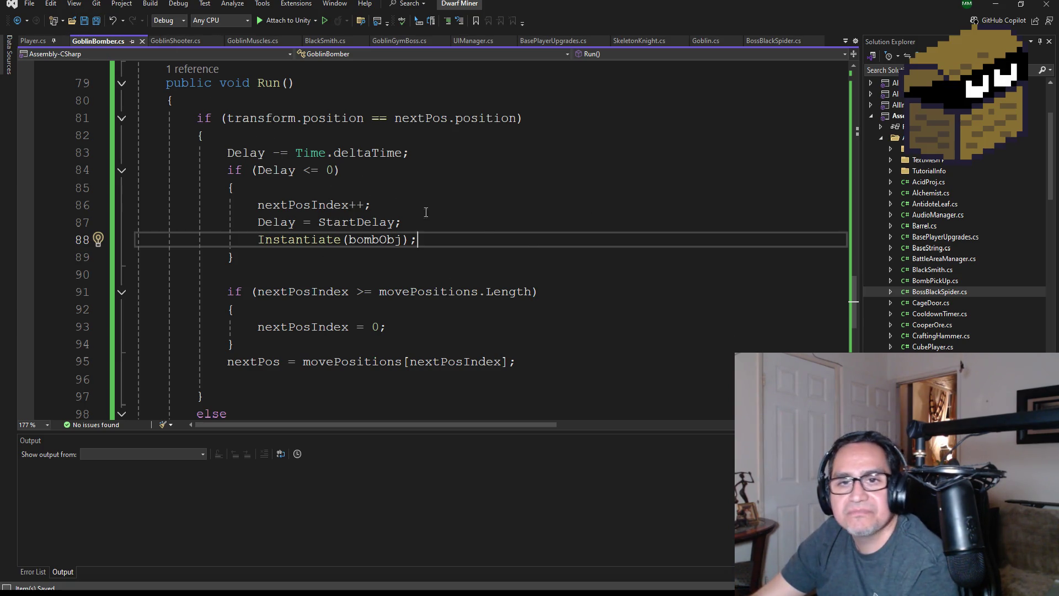
pyautogui.scroll(1, 470, 270)
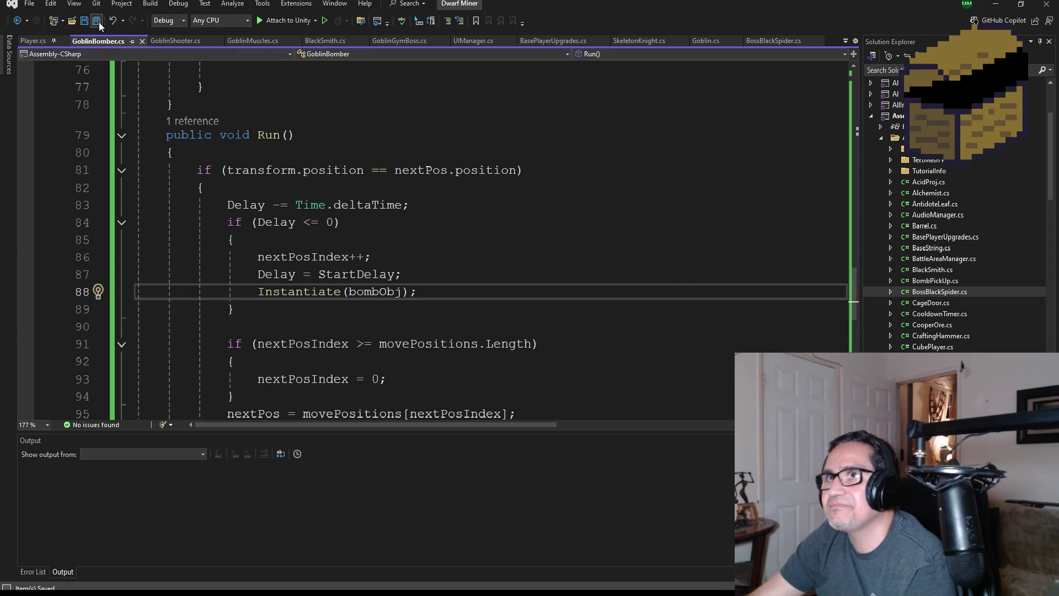
pyautogui.scroll(2, 544, 250)
pyautogui.click(992, 11)
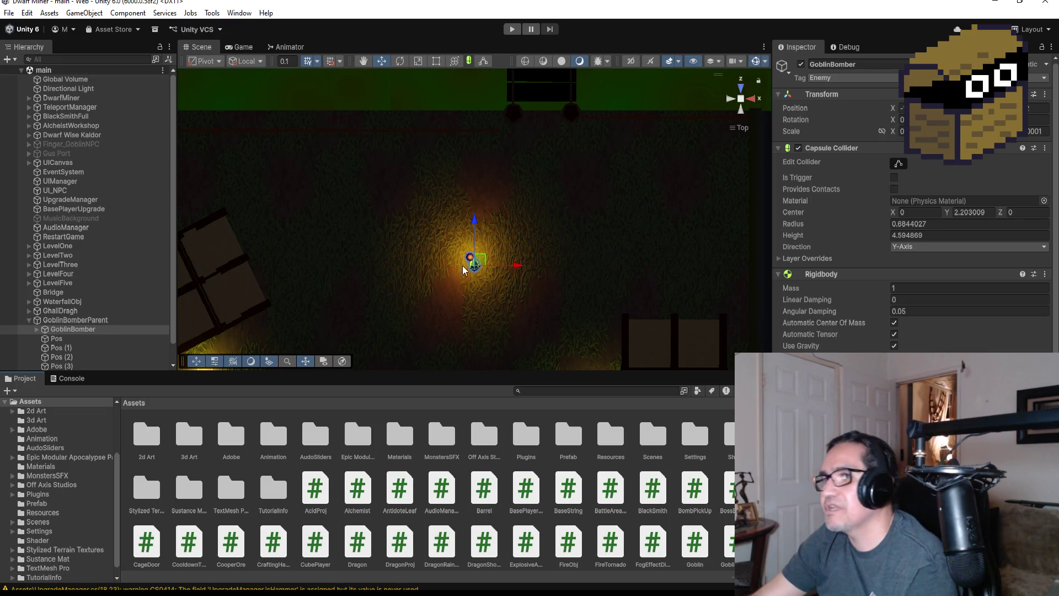
# Assign the BombObj prefab from Assets/Prefab to GoblinBomber's bomb field, then enter Play mode
pyautogui.scroll(-10, 913, 210)
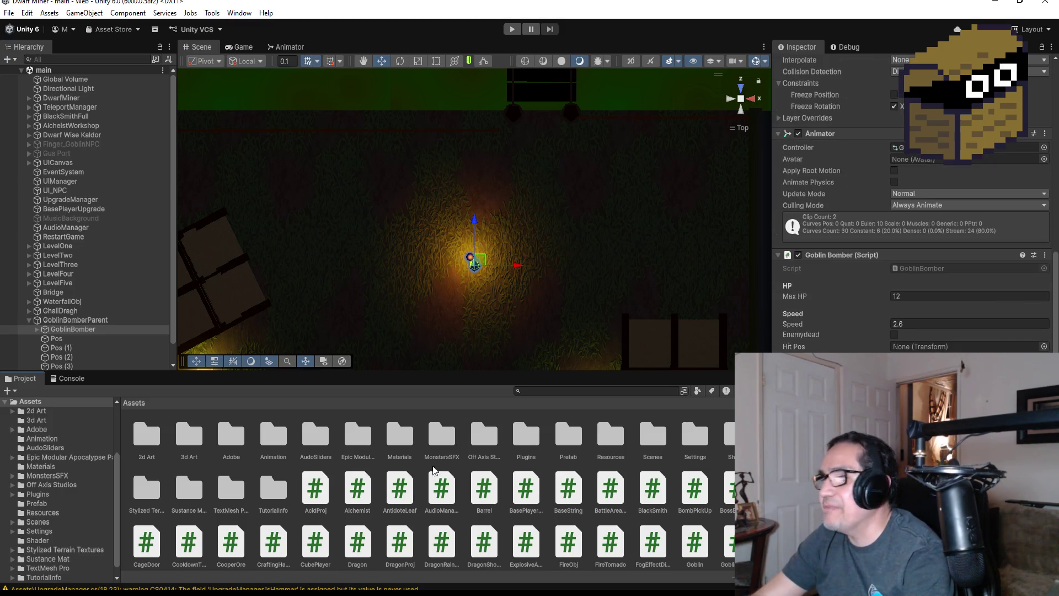
pyautogui.click(571, 436)
pyautogui.doubleClick(570, 436)
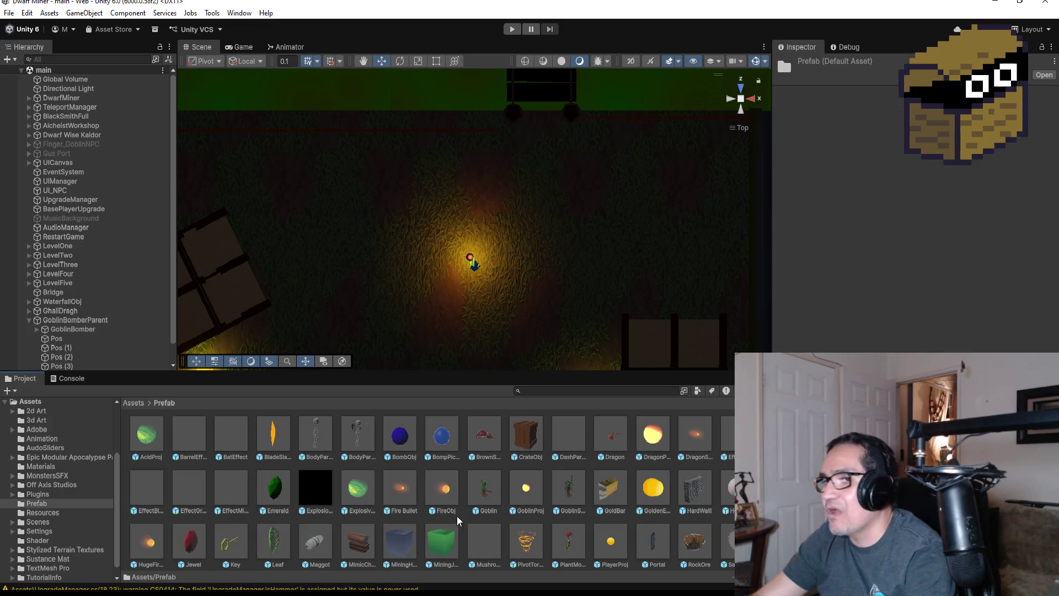
pyautogui.click(88, 330)
pyautogui.scroll(-10, 910, 210)
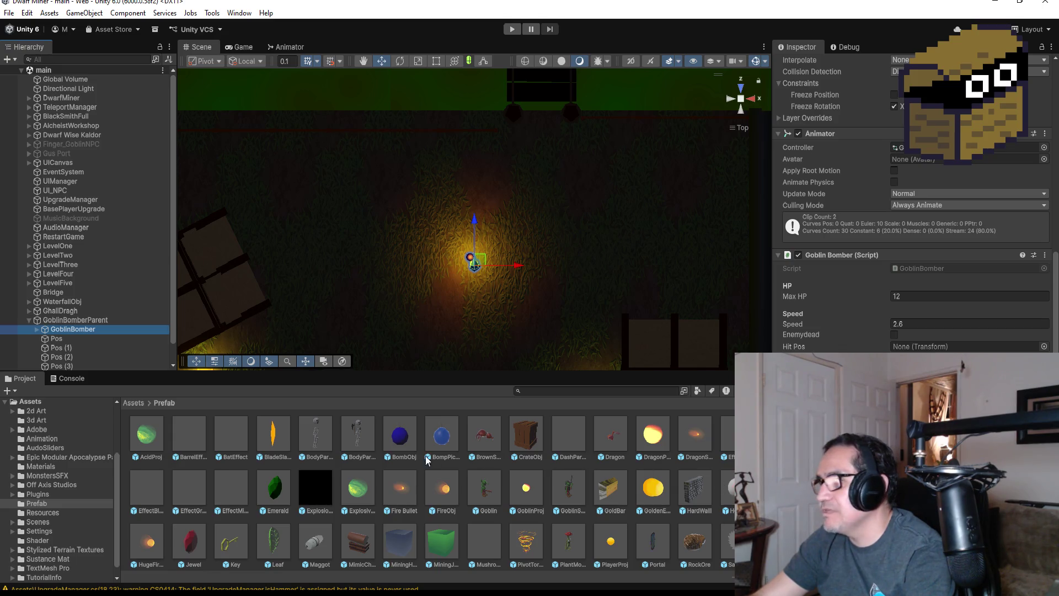
pyautogui.moveTo(404, 437); pyautogui.dragTo(910, 364)
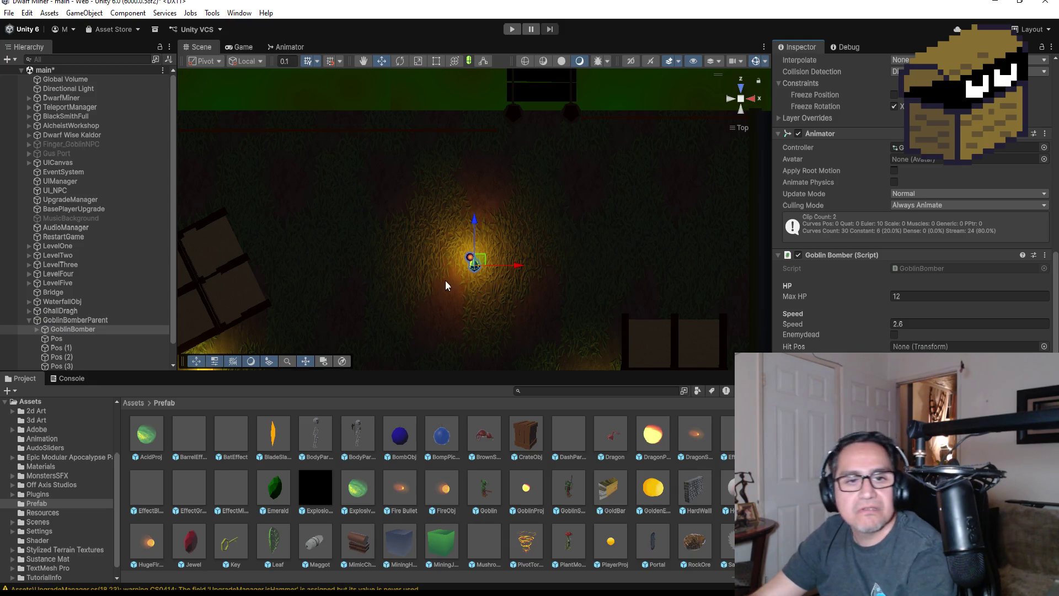
pyautogui.click(511, 30)
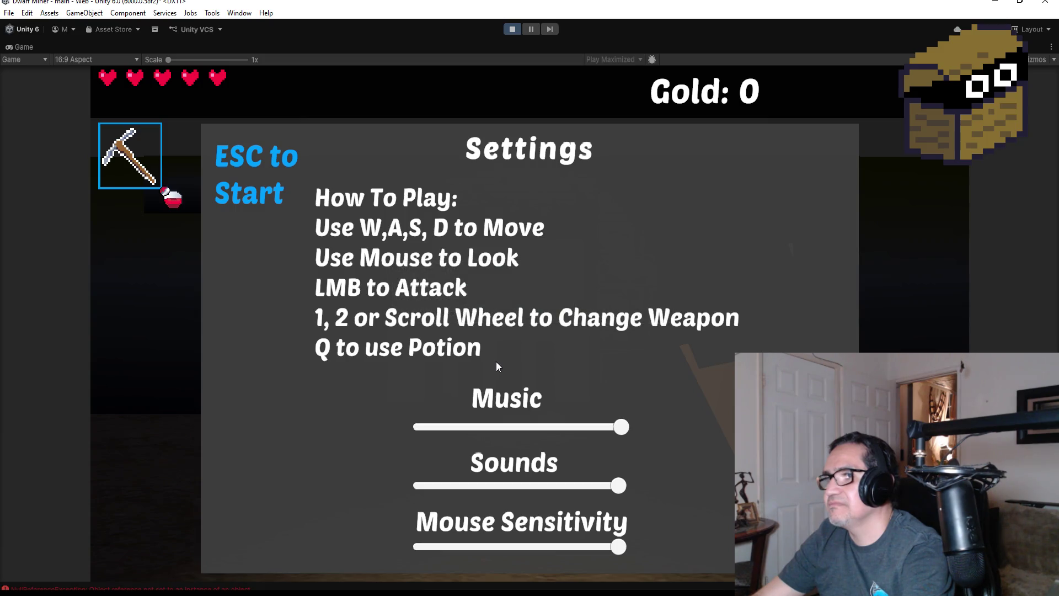
# Smash the crate for gold and fire fireballs at the goblins near the brazier and campfire
pyautogui.press('Escape')
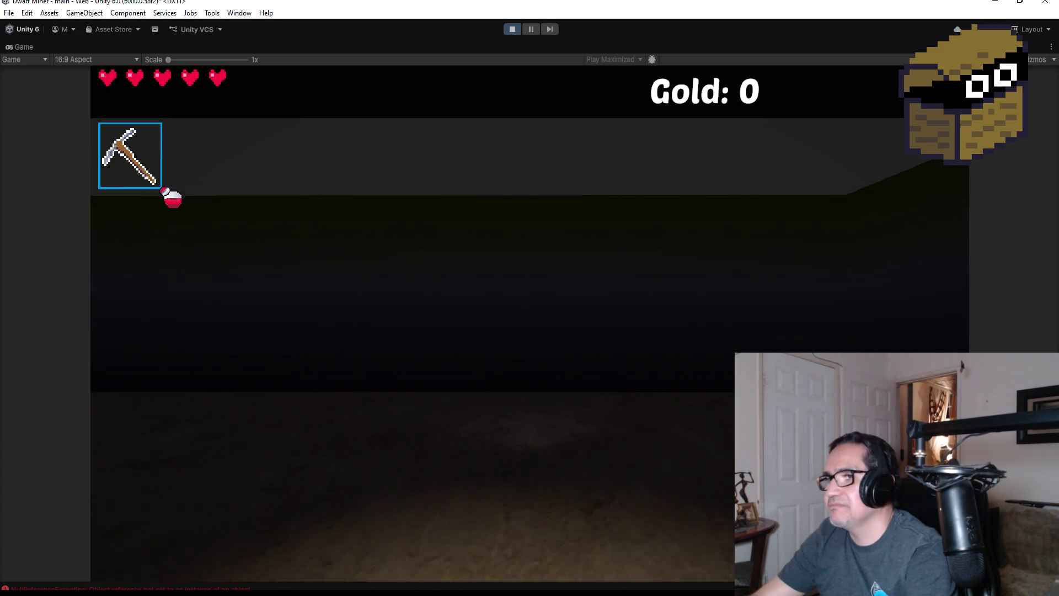
pyautogui.scroll(-1, 530, 298)
pyautogui.press('w')
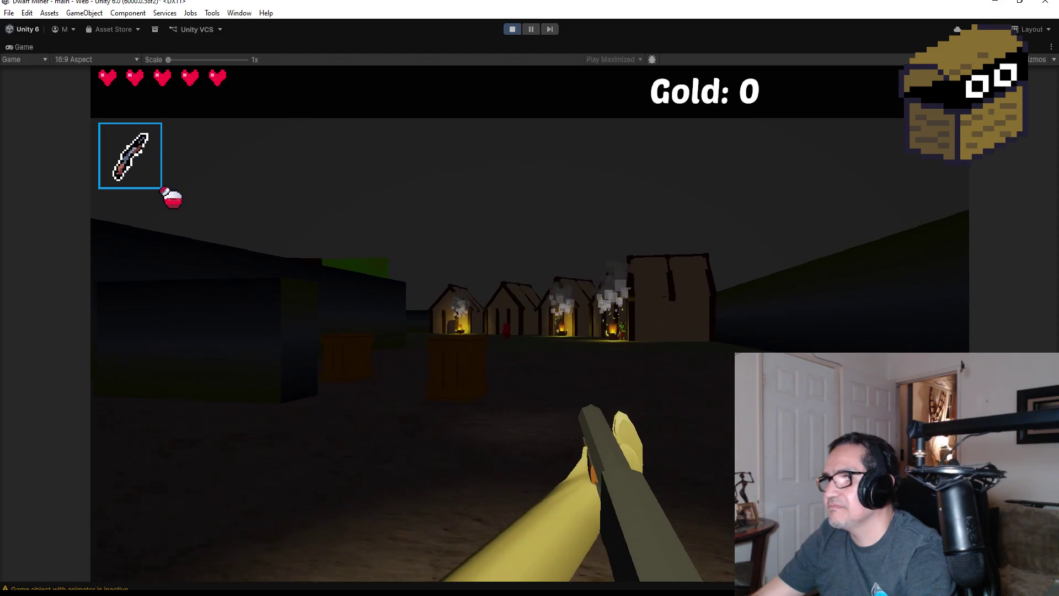
pyautogui.click(529, 298)
pyautogui.press('w')
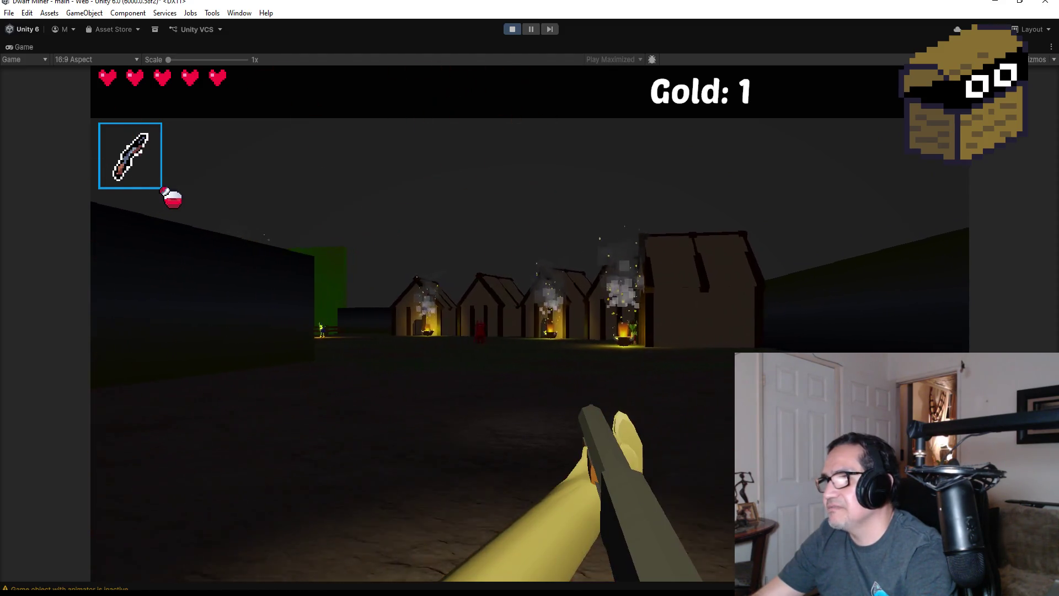
pyautogui.press('w')
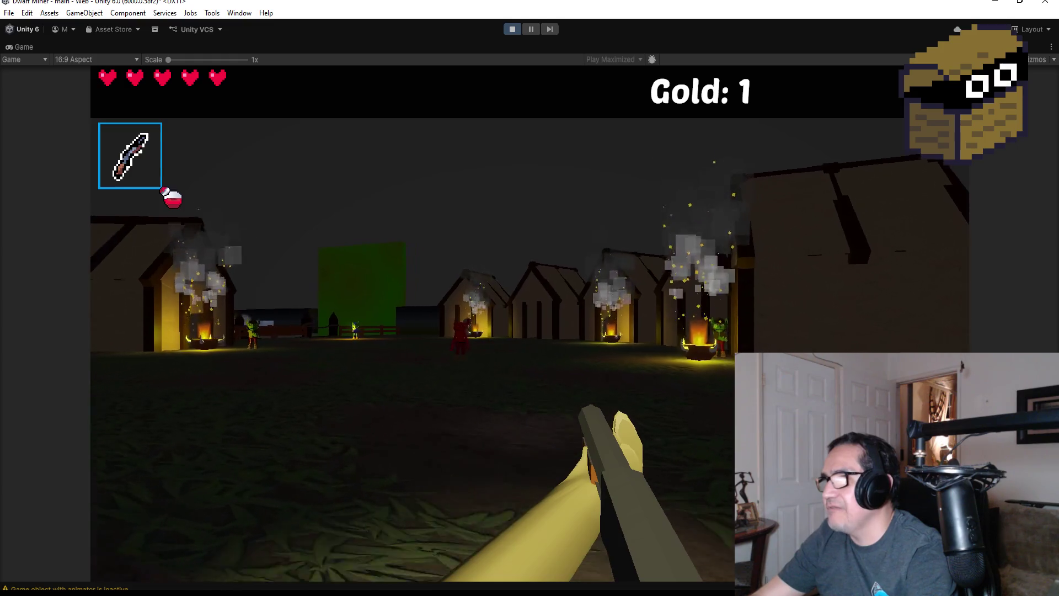
pyautogui.click(530, 298)
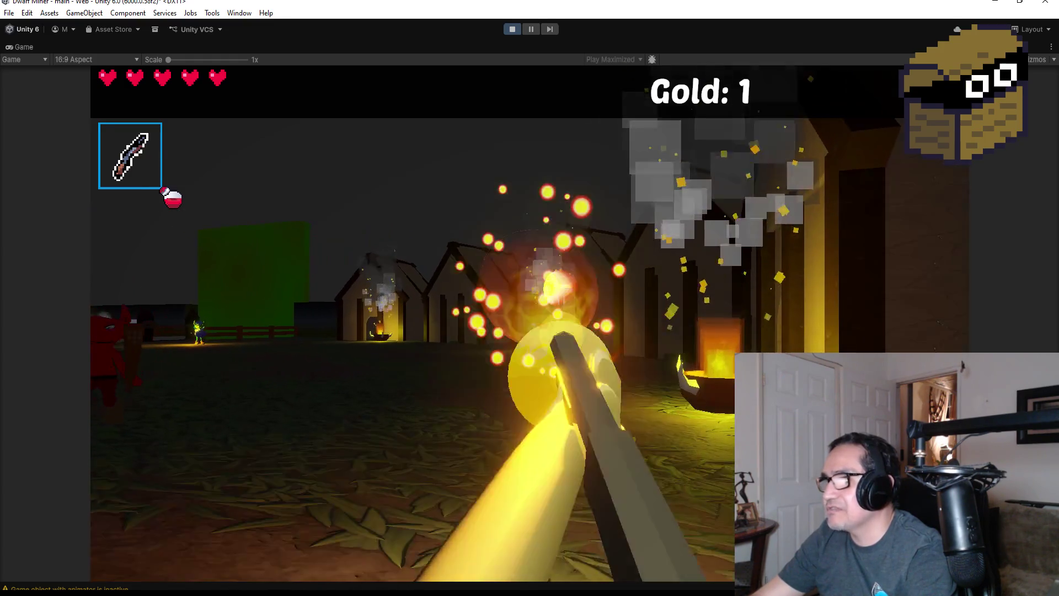
pyautogui.click(530, 298)
pyautogui.click(530, 298)
pyautogui.click(530, 298)
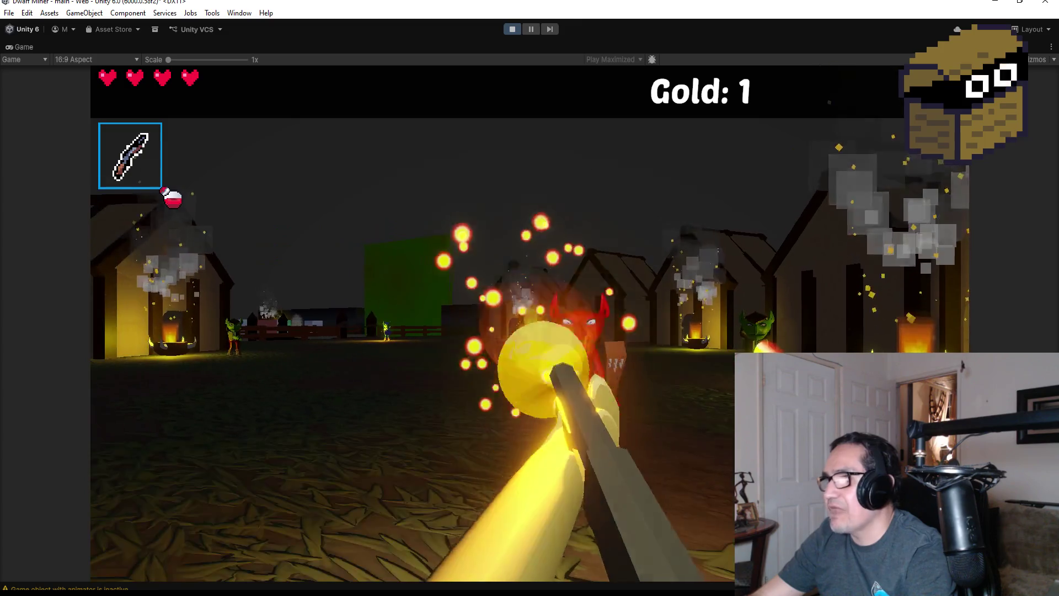
pyautogui.click(529, 298)
pyautogui.click(530, 298)
pyautogui.click(530, 298)
pyautogui.click(530, 298)
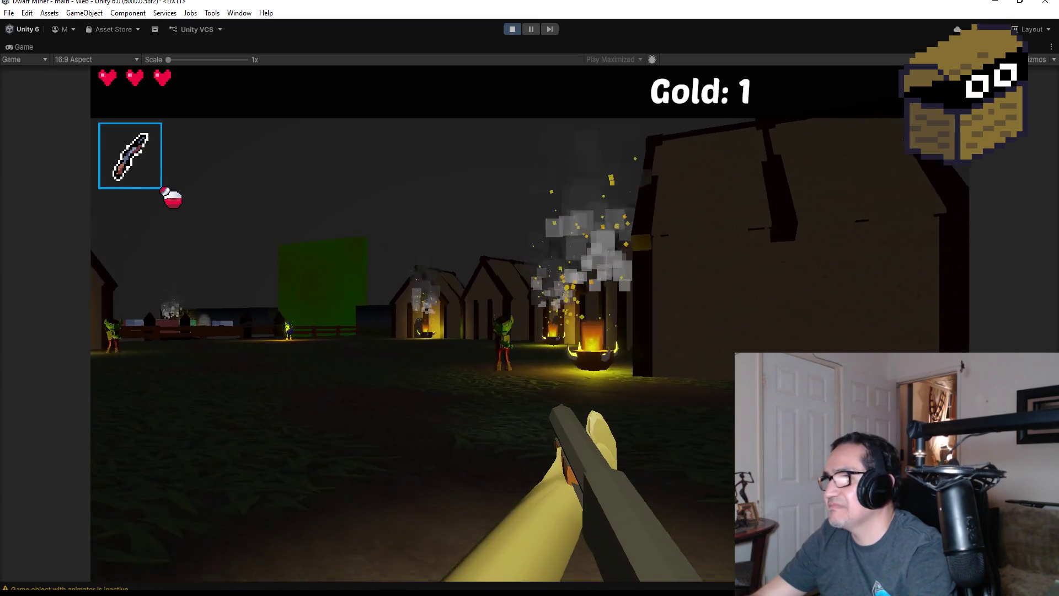
pyautogui.click(529, 298)
pyautogui.click(530, 298)
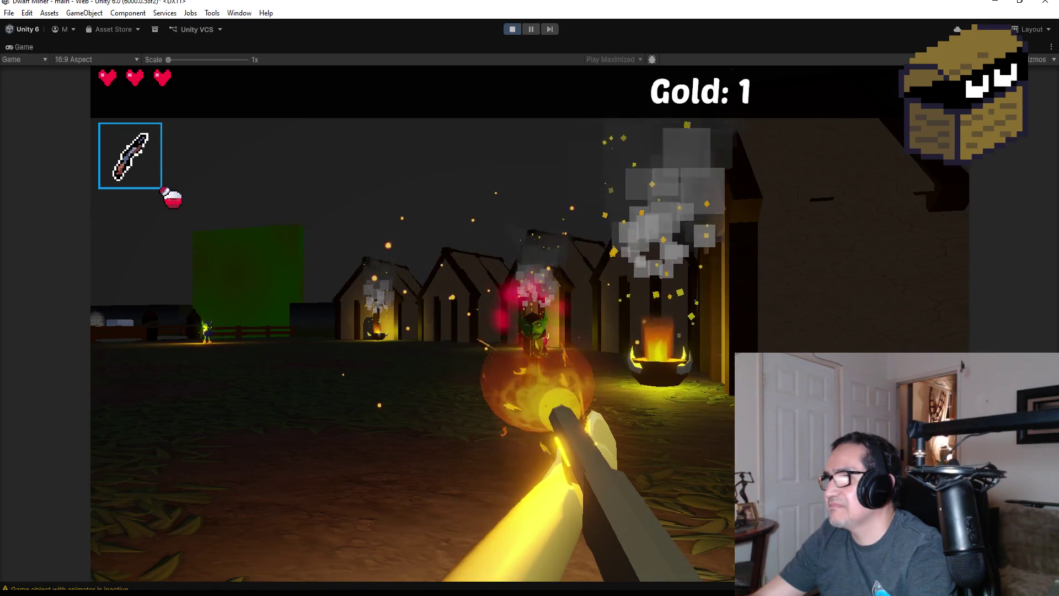
pyautogui.click(530, 298)
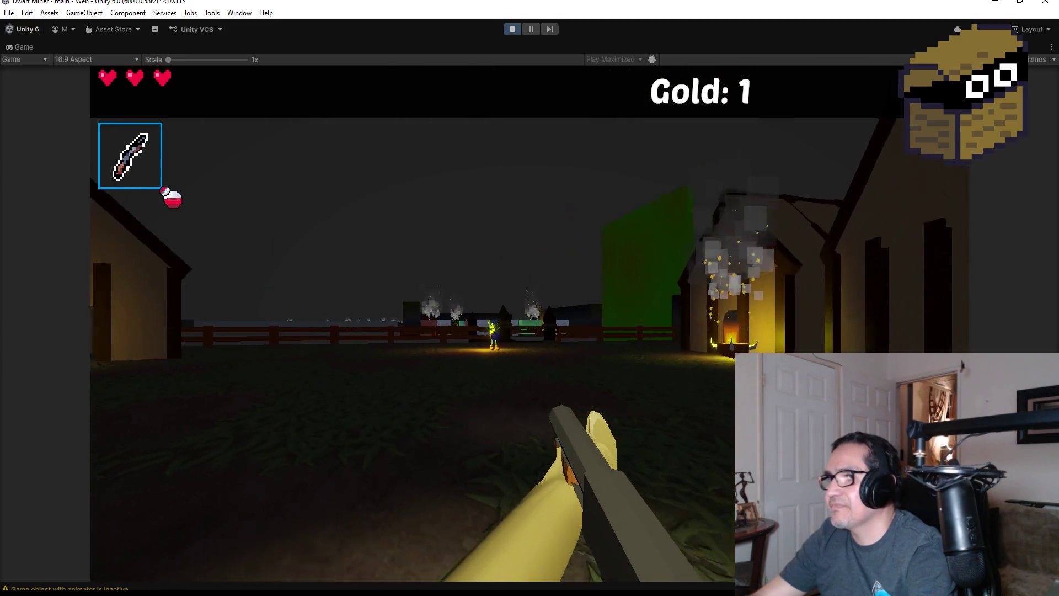
# Advance to the fence, shoot the goblin bomber, then stop Play mode
pyautogui.press('w')
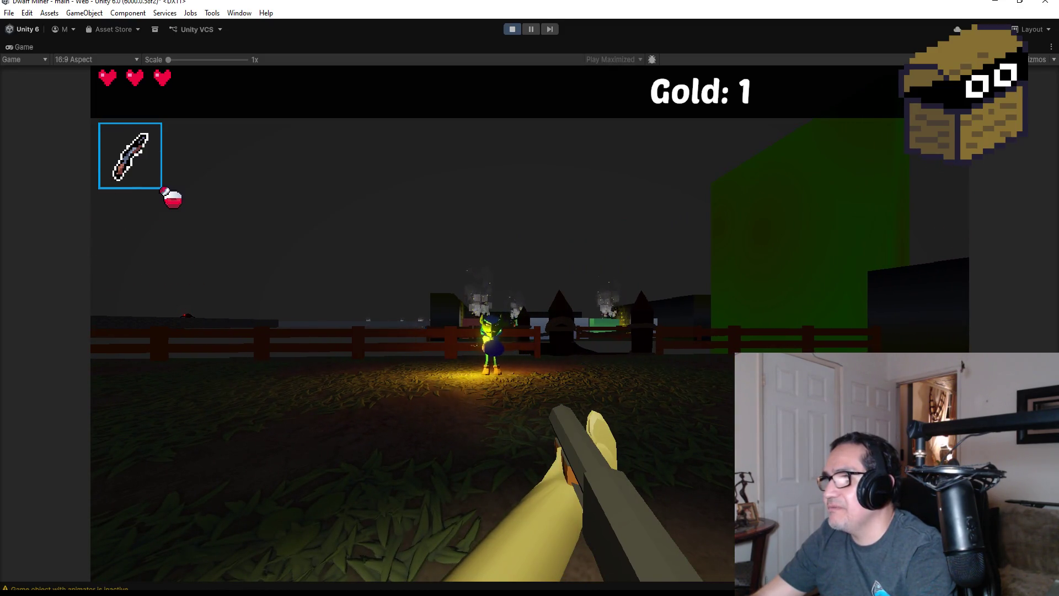
pyautogui.press('w')
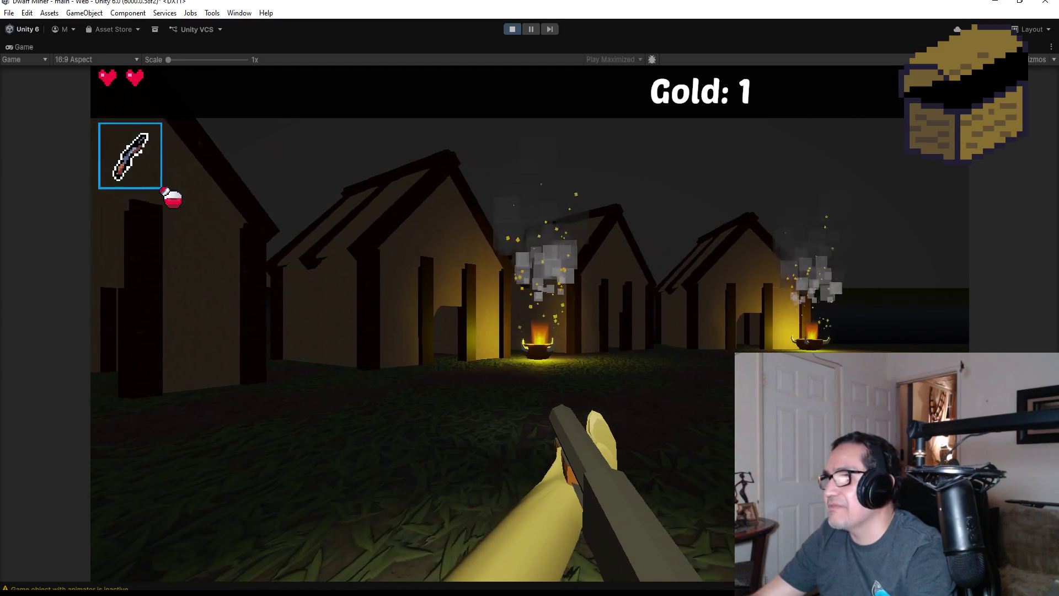
pyautogui.press('a')
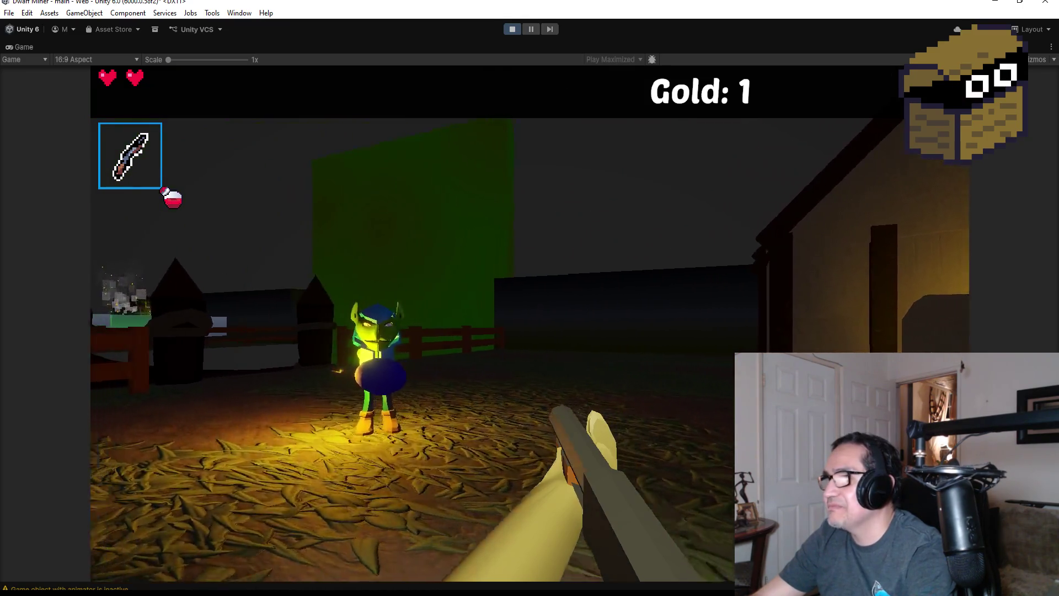
pyautogui.click(504, 324)
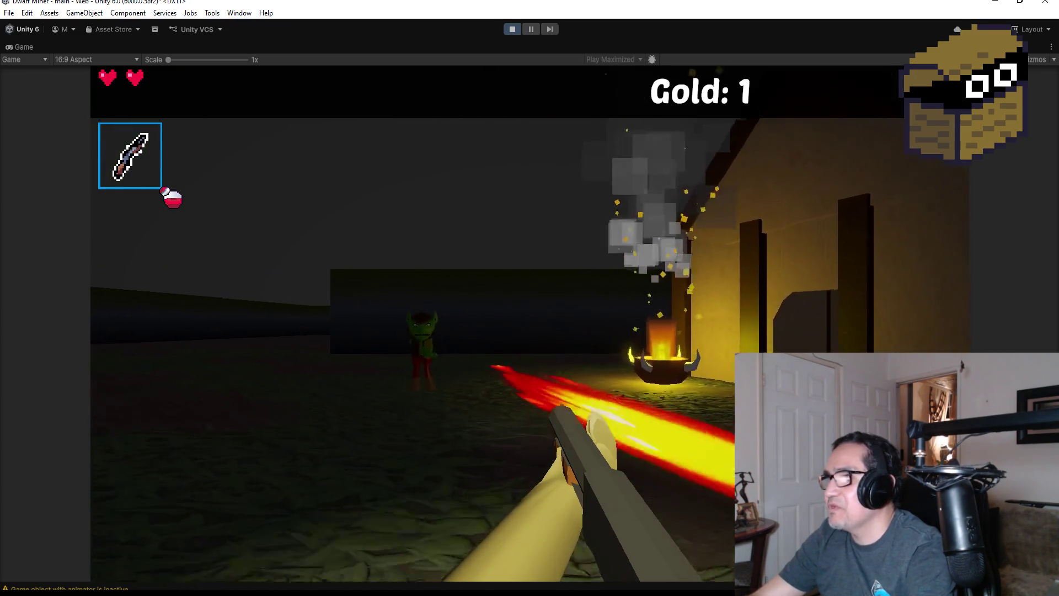
pyautogui.click(530, 324)
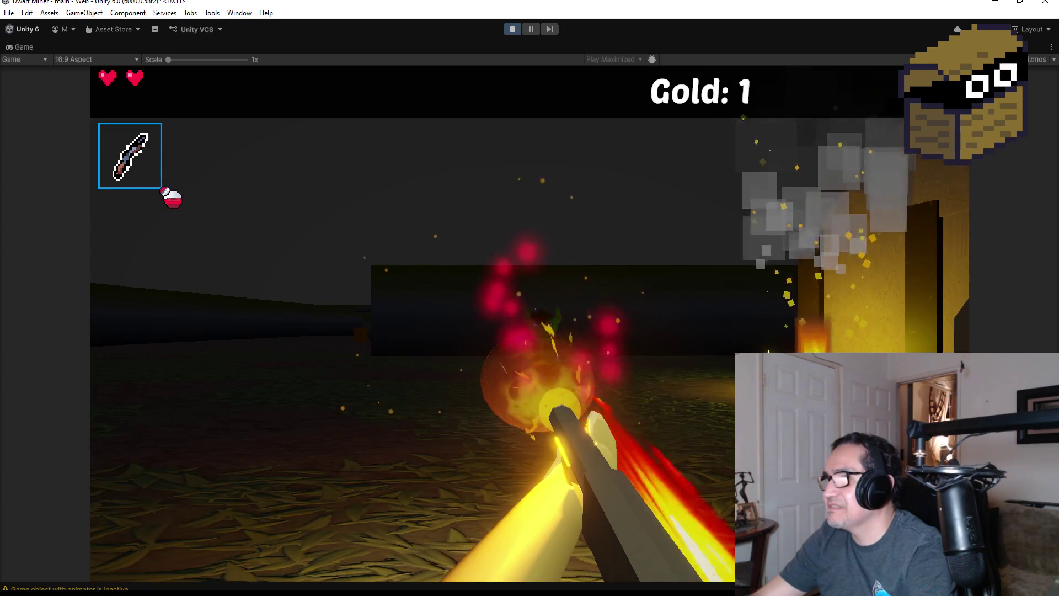
pyautogui.press('d')
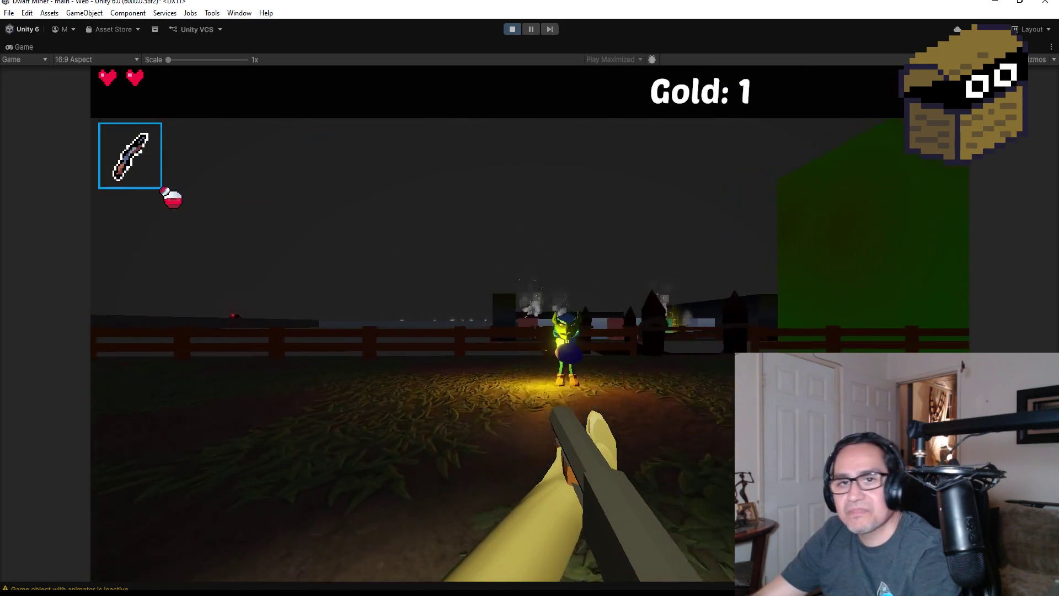
pyautogui.press('d')
pyautogui.press('a')
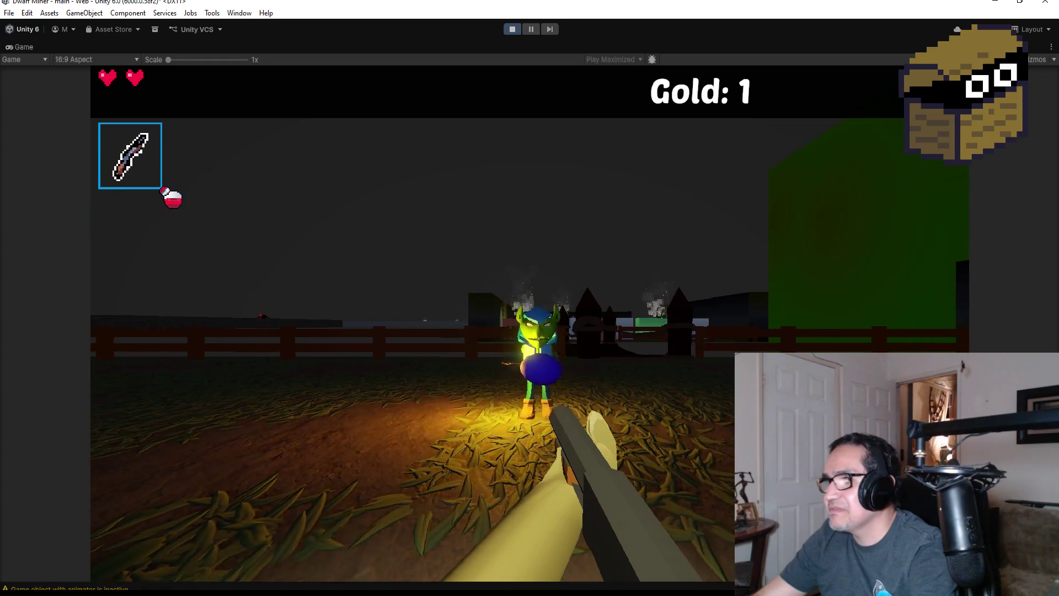
pyautogui.press('d')
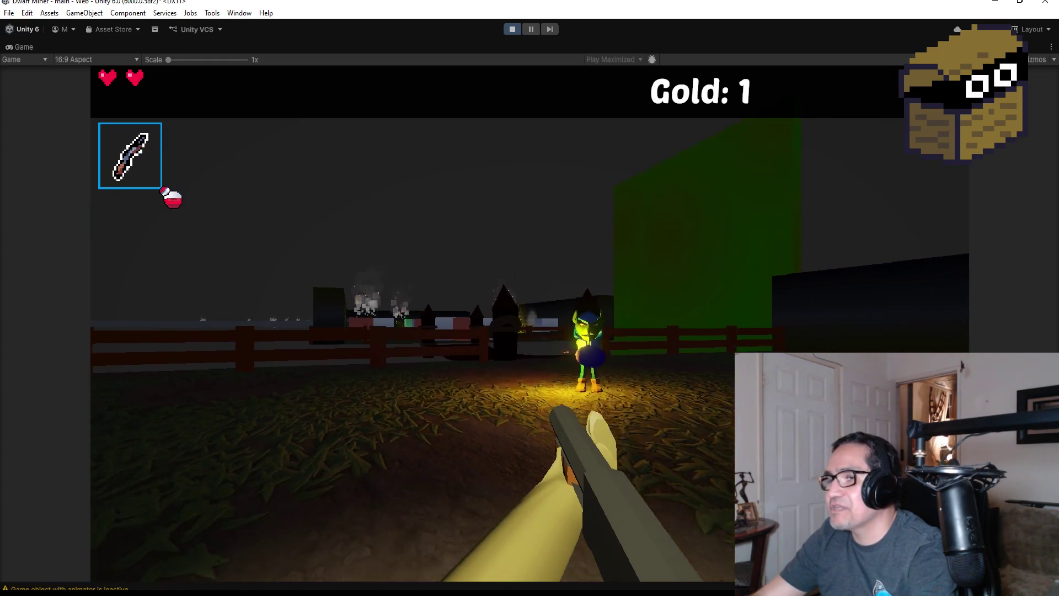
pyautogui.press('Escape')
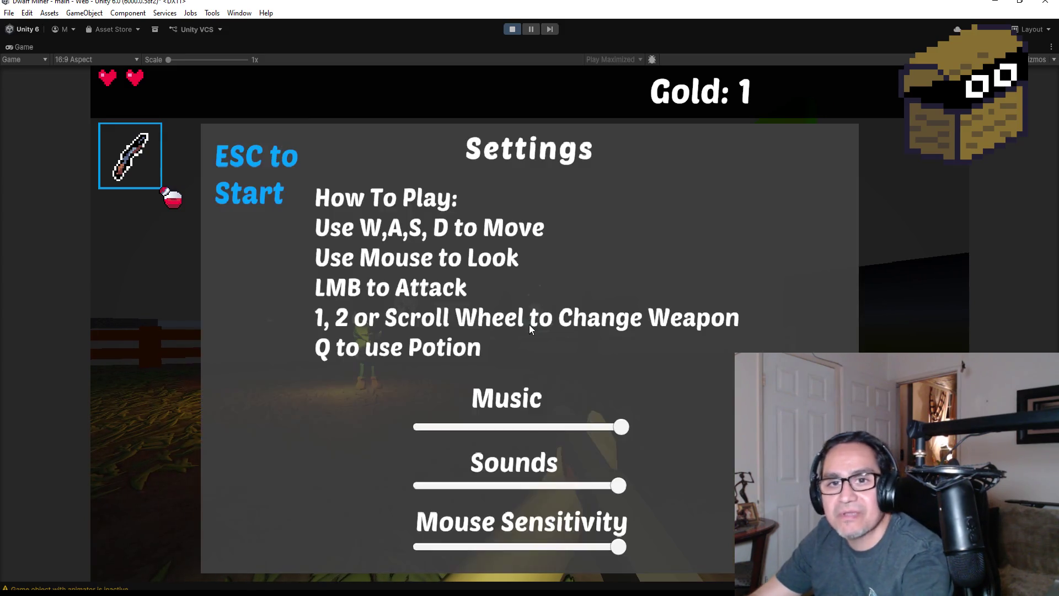
pyautogui.click(512, 31)
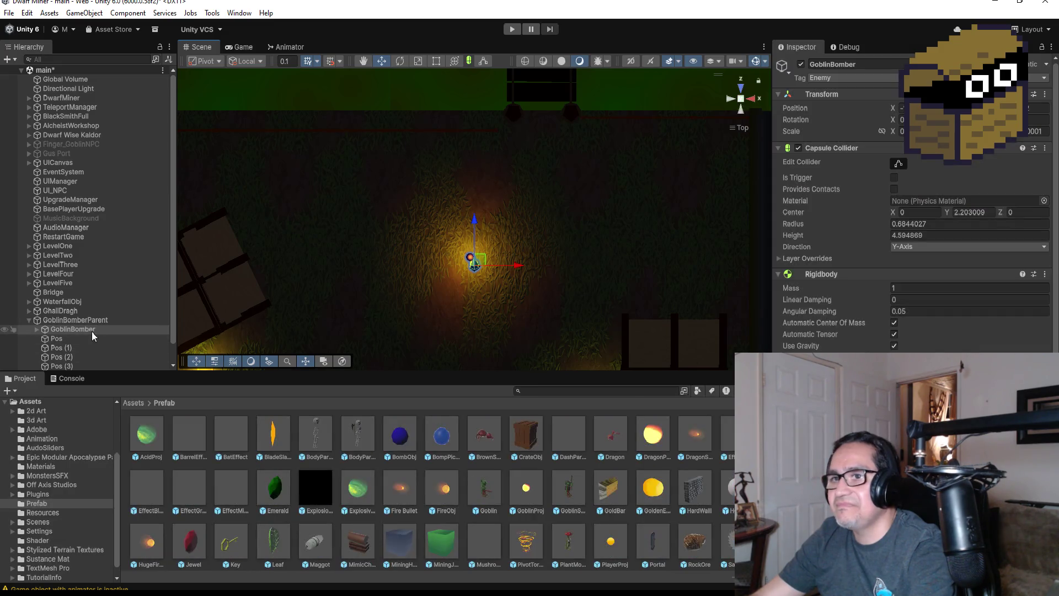
pyautogui.scroll(-10, 910, 221)
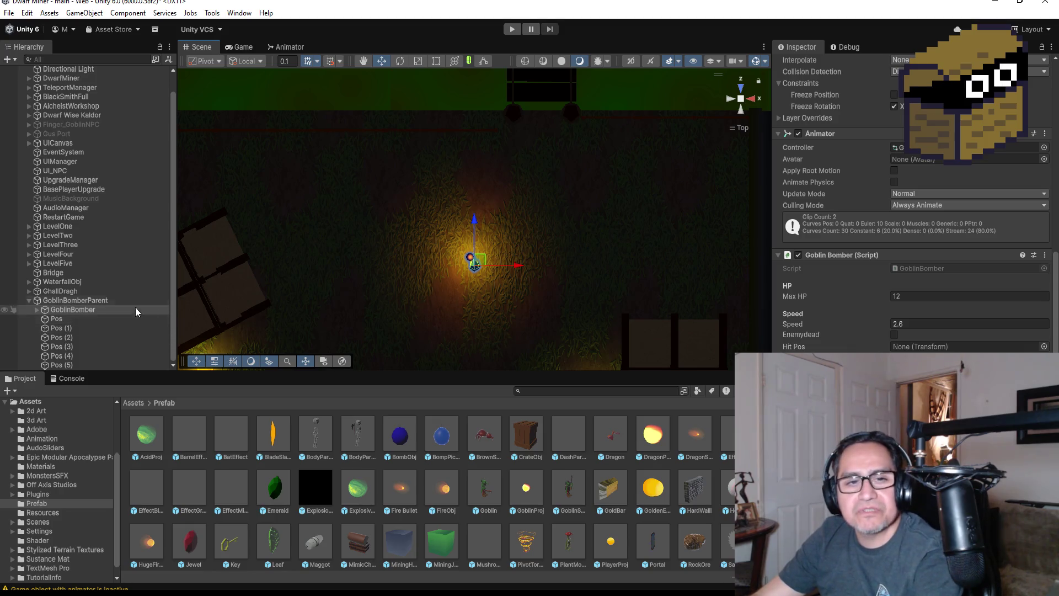
# Create an empty child under GoblinBomberParent and name it BombPos
pyautogui.rightClick(78, 302)
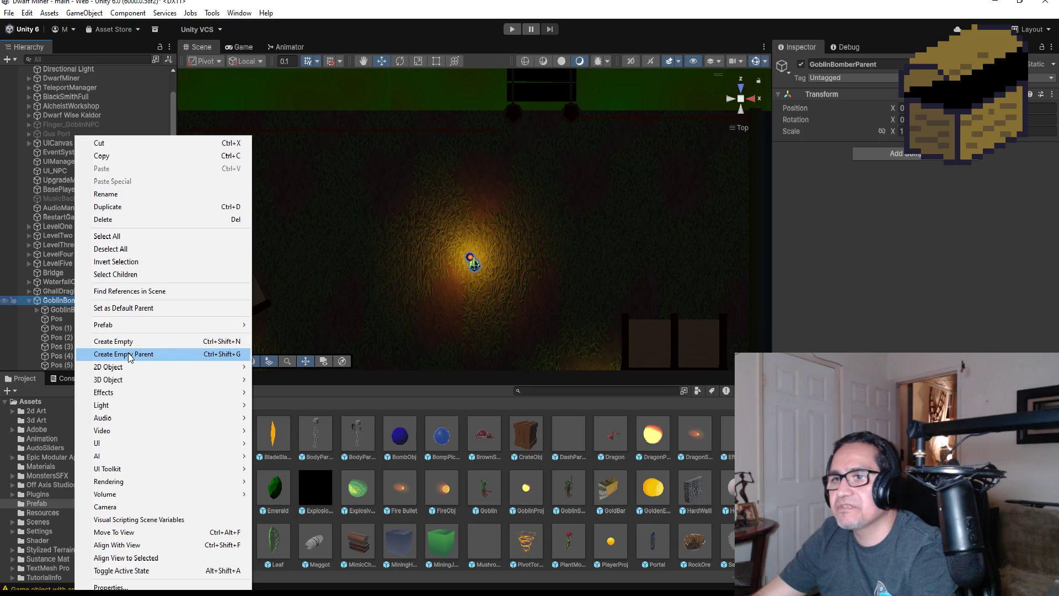
pyautogui.click(131, 341)
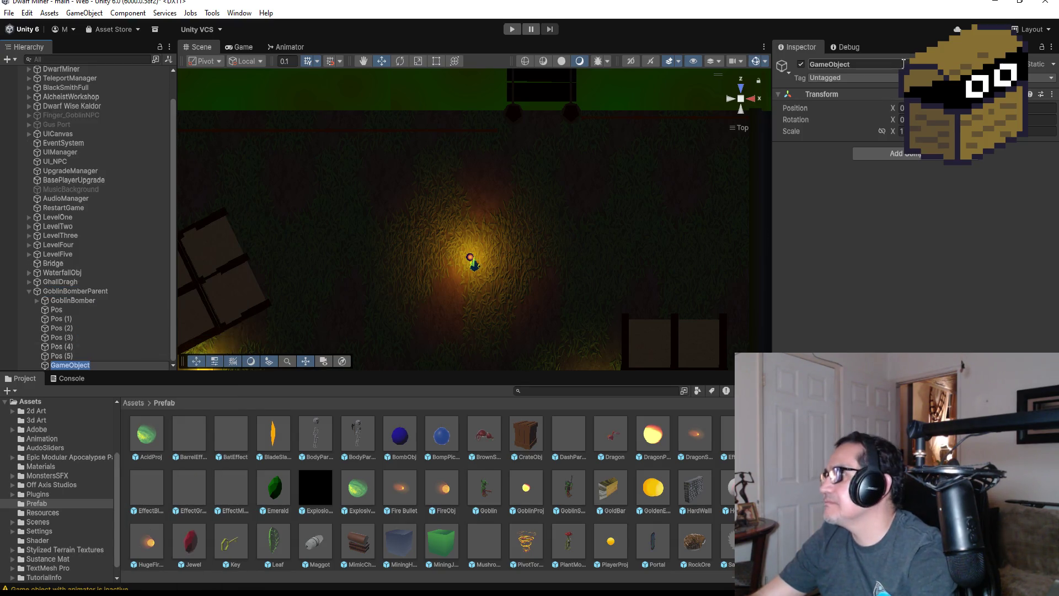
pyautogui.click(903, 64)
pyautogui.write('BombPos')
pyautogui.press('Return')
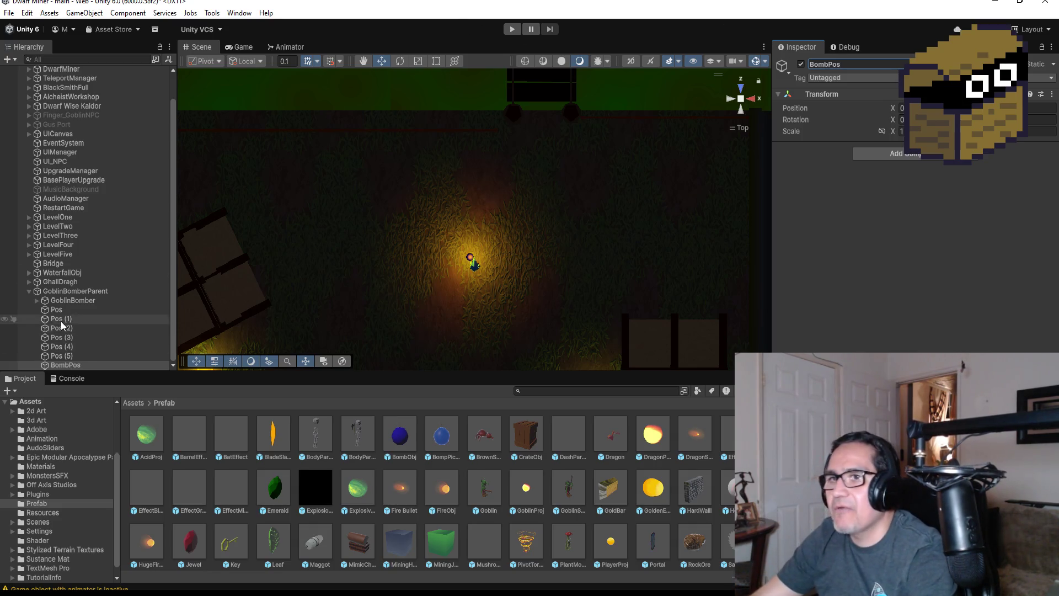
# Copy GoblinBomber's Transform position, paste it onto BombPos, and frame BombPos
pyautogui.click(88, 302)
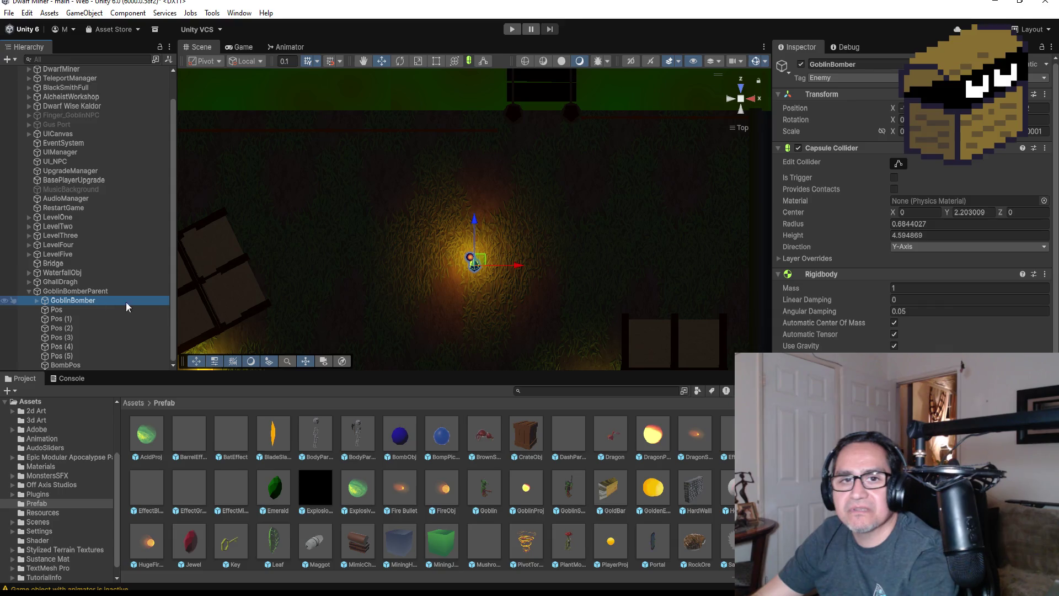
pyautogui.click(1044, 94)
pyautogui.moveTo(990, 189)
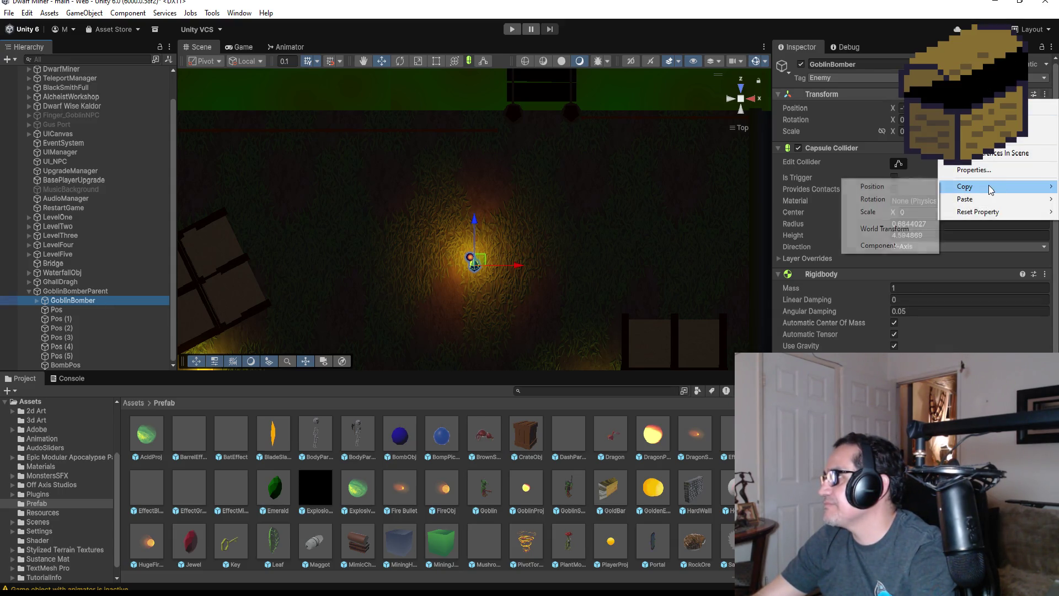
pyautogui.click(905, 187)
pyautogui.click(77, 366)
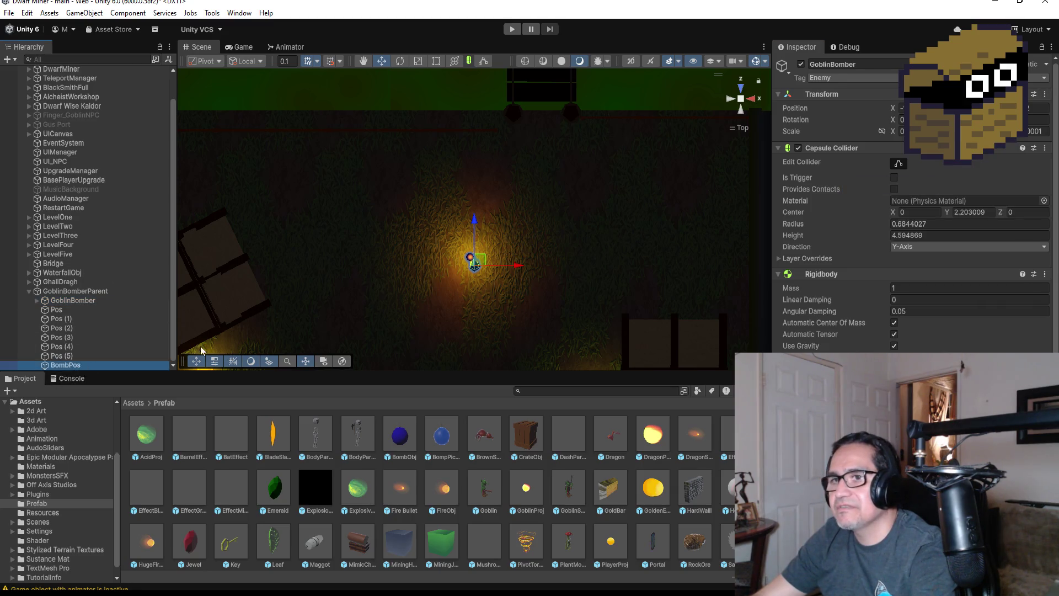
pyautogui.click(1052, 95)
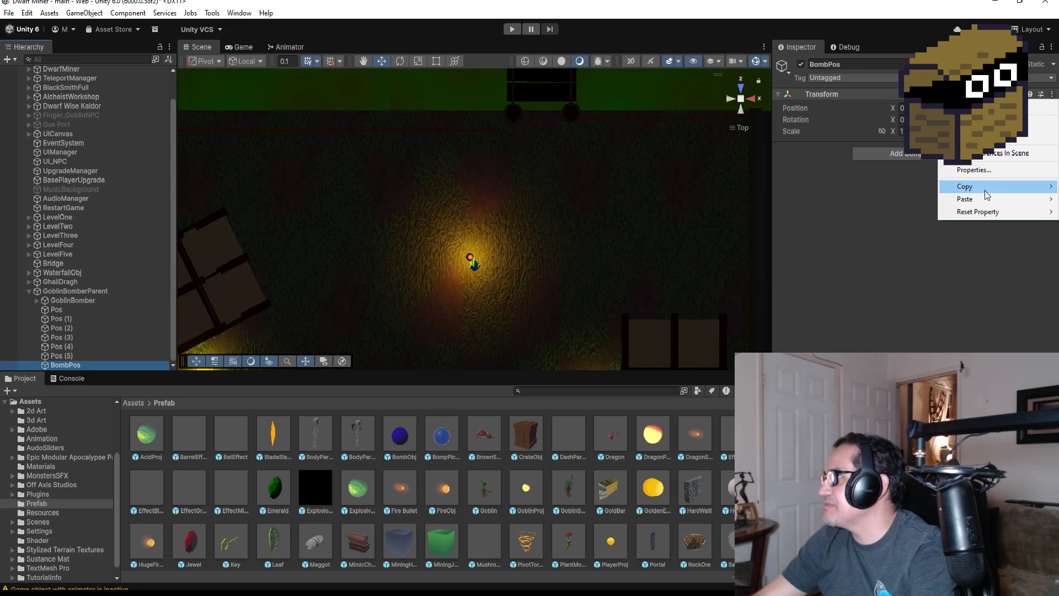
pyautogui.moveTo(988, 199)
pyautogui.click(859, 199)
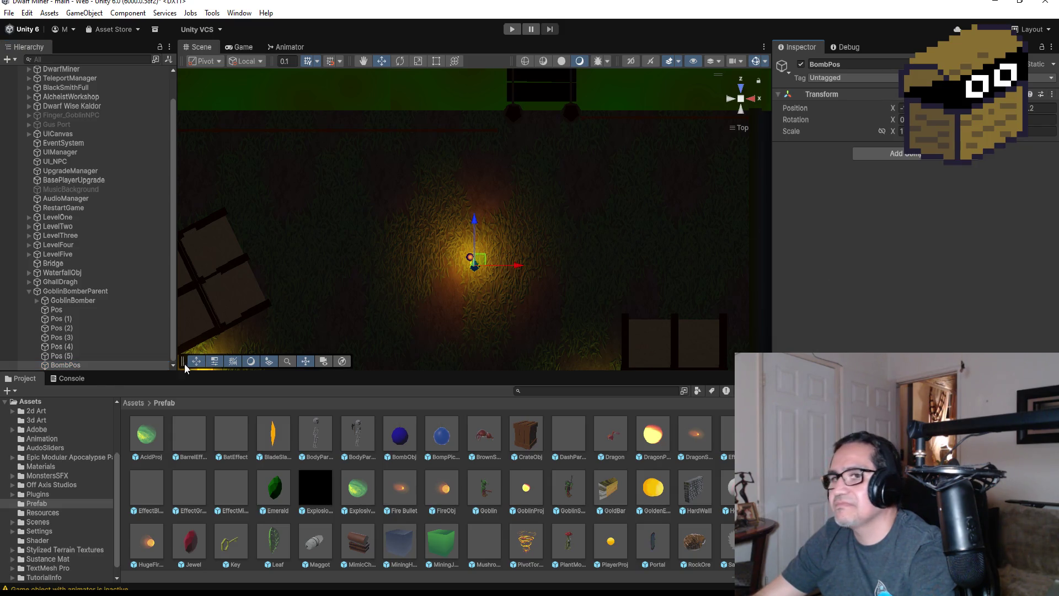
pyautogui.doubleClick(78, 365)
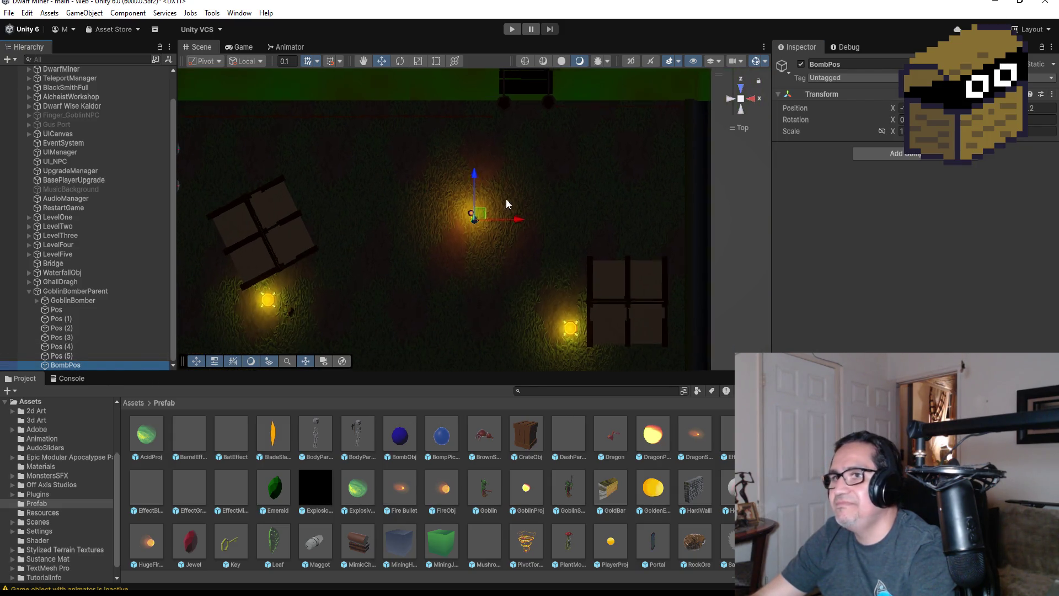
# Move BombPos off the goblin's centre to sit in front of it beside the bomb
pyautogui.scroll(3, 535, 146)
pyautogui.moveTo(535, 146)
pyautogui.mouseDown()
pyautogui.moveTo(486, 165)
pyautogui.moveTo(506, 284)
pyautogui.moveTo(659, 145)
pyautogui.moveTo(570, 189)
pyautogui.moveTo(612, 142)
pyautogui.mouseUp()
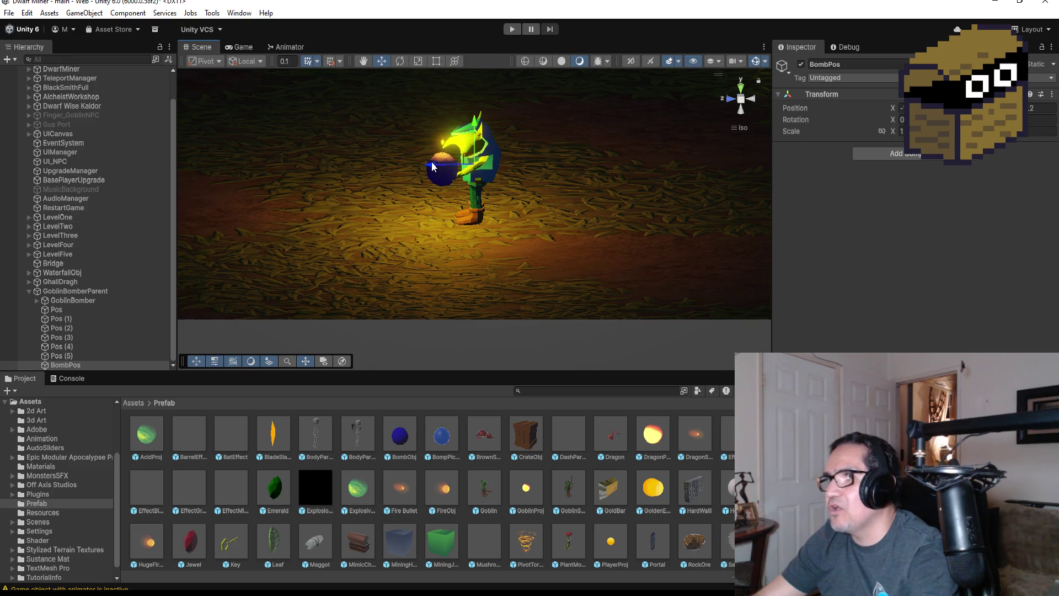
pyautogui.moveTo(367, 165); pyautogui.dragTo(365, 166)
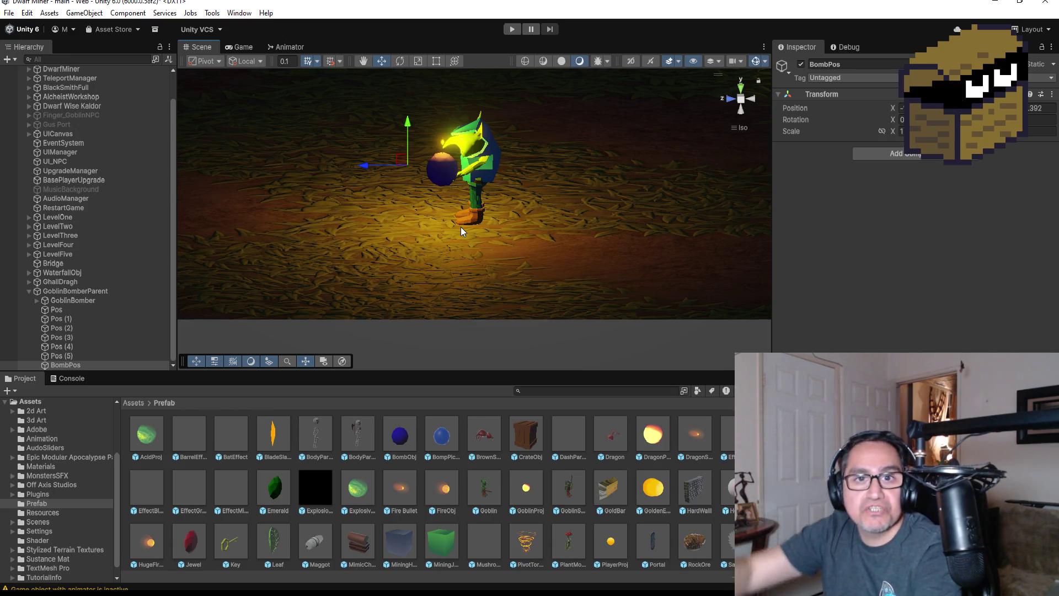
# Select GoblinBomber and switch to its script in Visual Studio
pyautogui.click(82, 301)
pyautogui.scroll(-2, 911, 220)
pyautogui.scroll(-5, 910, 210)
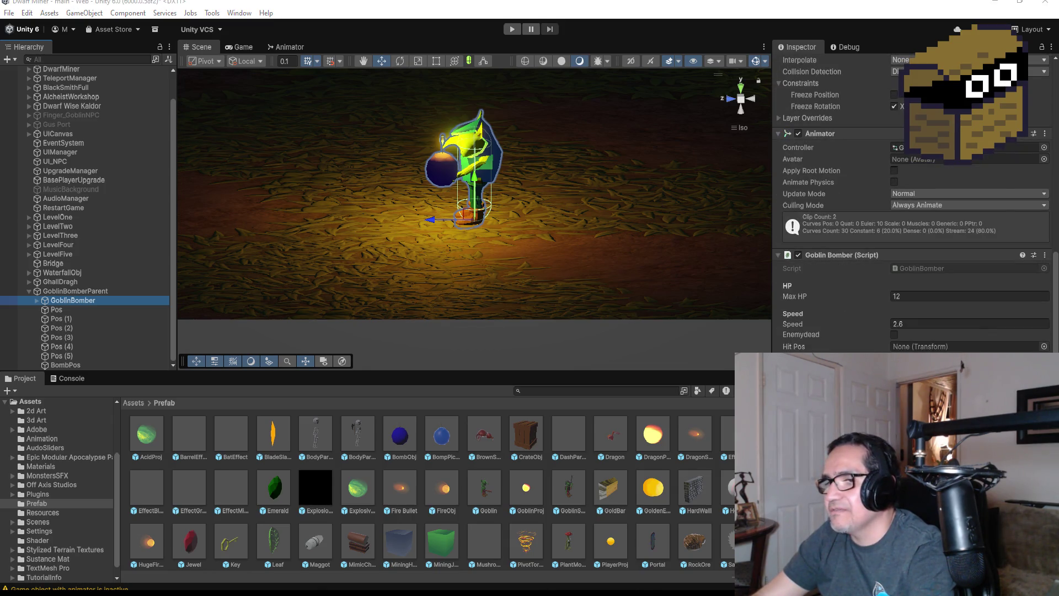
pyautogui.hotkey('alt', 'Tab')
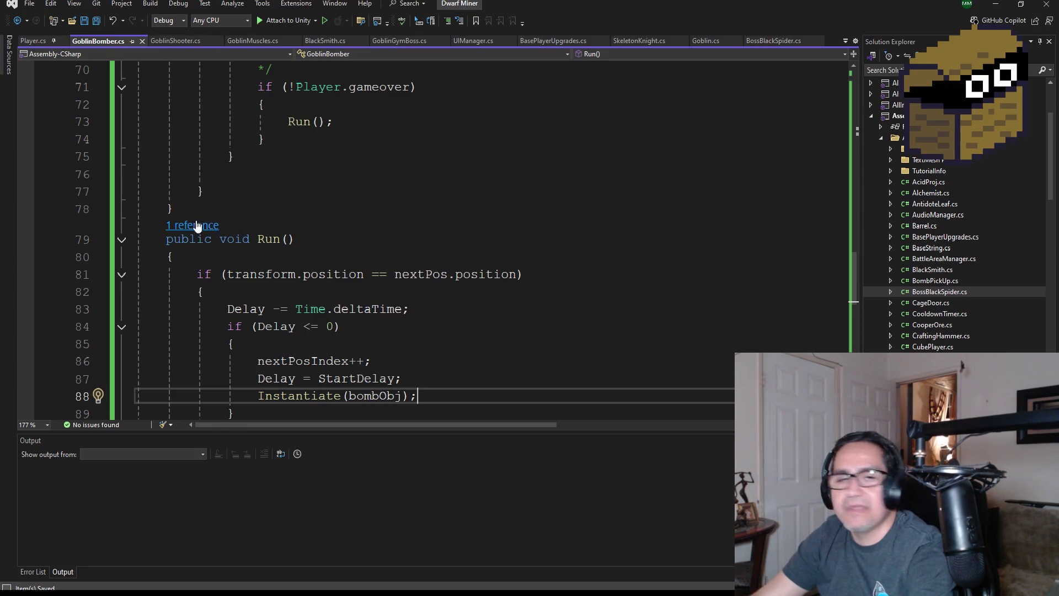
# Add '[SerializeField] private Transform bombPos;' below nextPosIndex and save GoblinBomber.cs
pyautogui.scroll(10, 250, 213)
pyautogui.scroll(13, 265, 213)
pyautogui.scroll(-3, 345, 261)
pyautogui.click(440, 252)
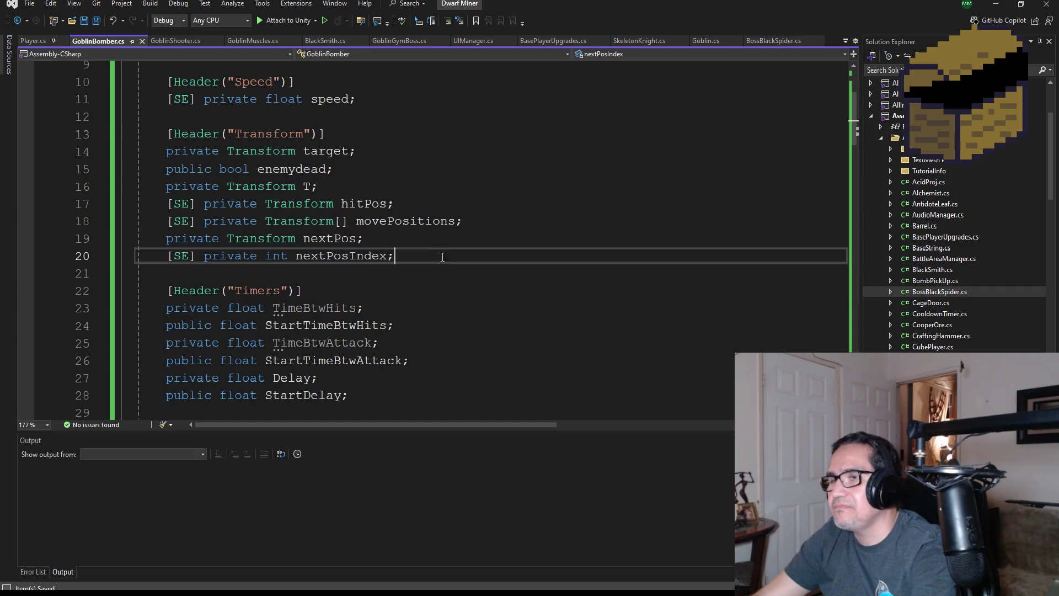
pyautogui.press('Return')
pyautogui.write('[')
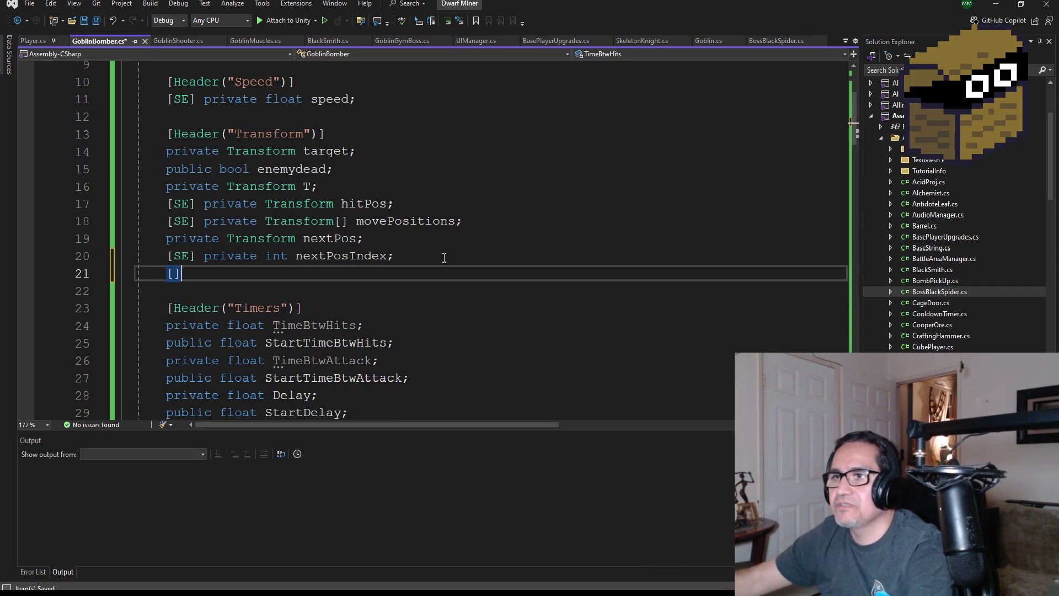
pyautogui.write('SE]')
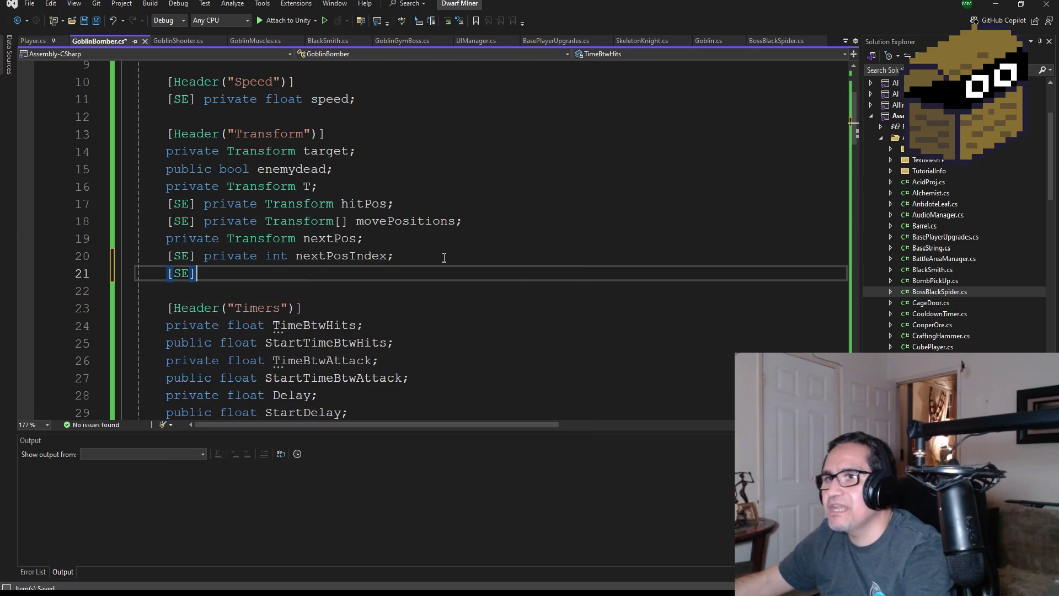
pyautogui.write(' private ')
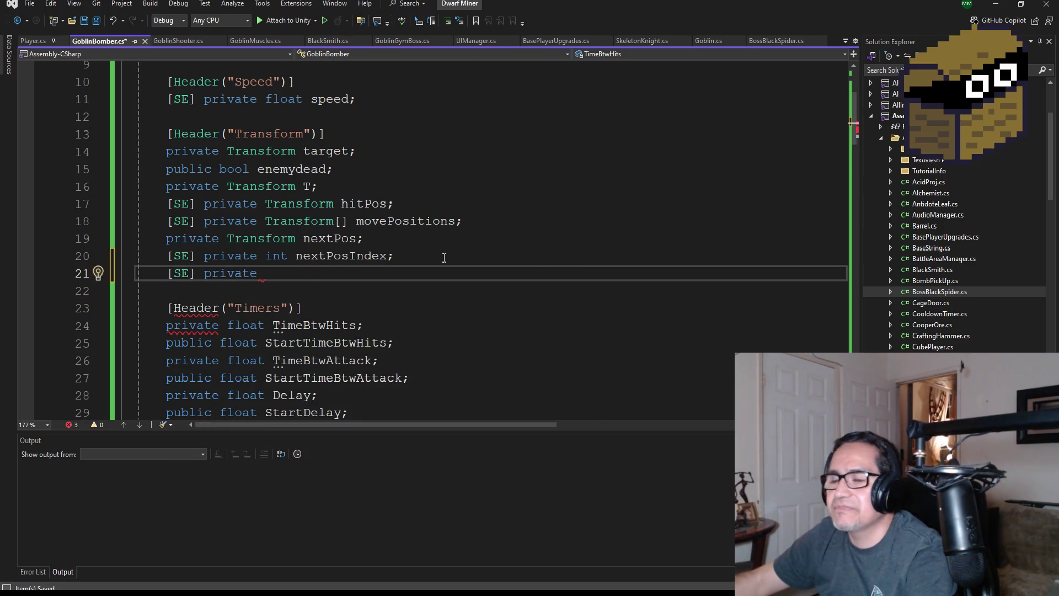
pyautogui.write('Tran')
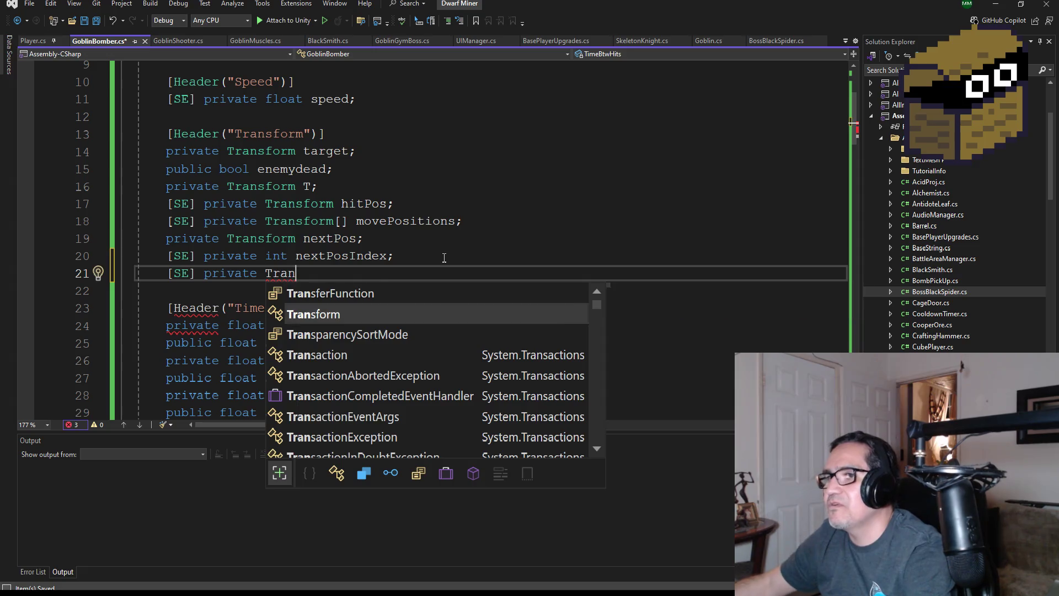
pyautogui.write('sform bomo')
pyautogui.press('BackSpace')
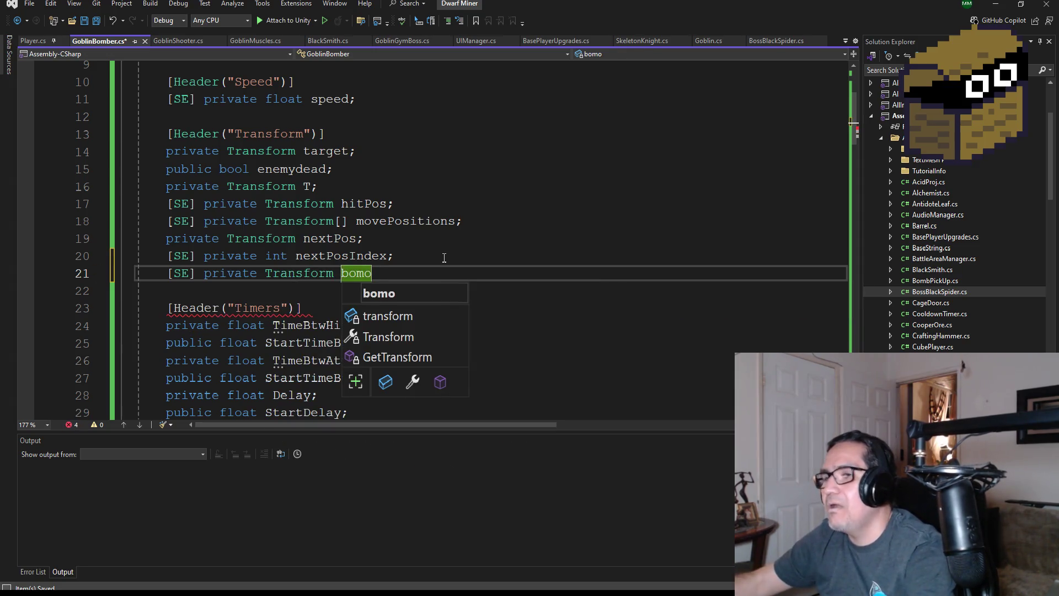
pyautogui.write('B')
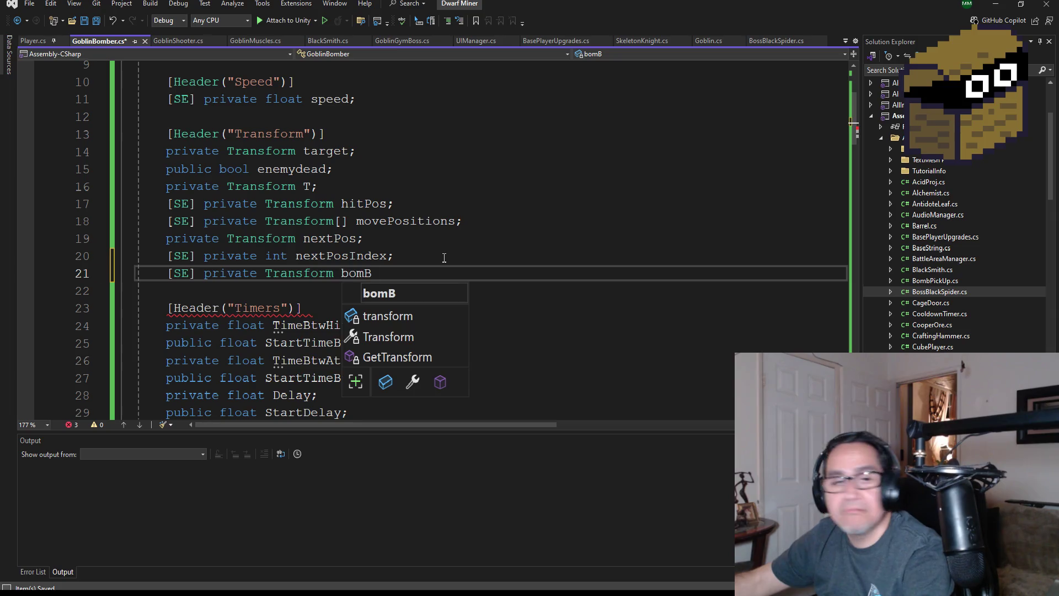
pyautogui.write('bPos;')
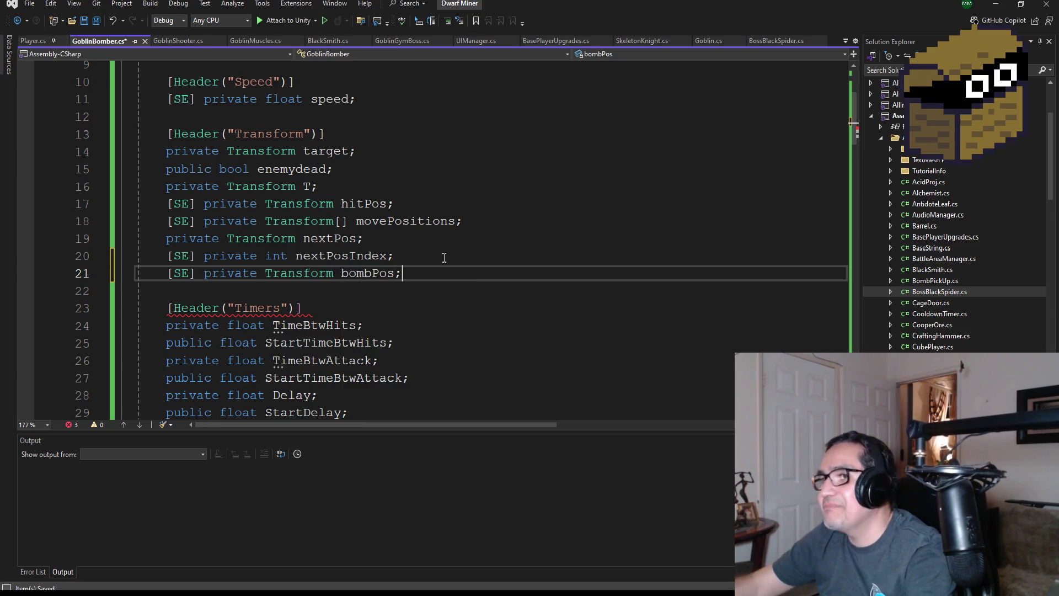
pyautogui.click(96, 21)
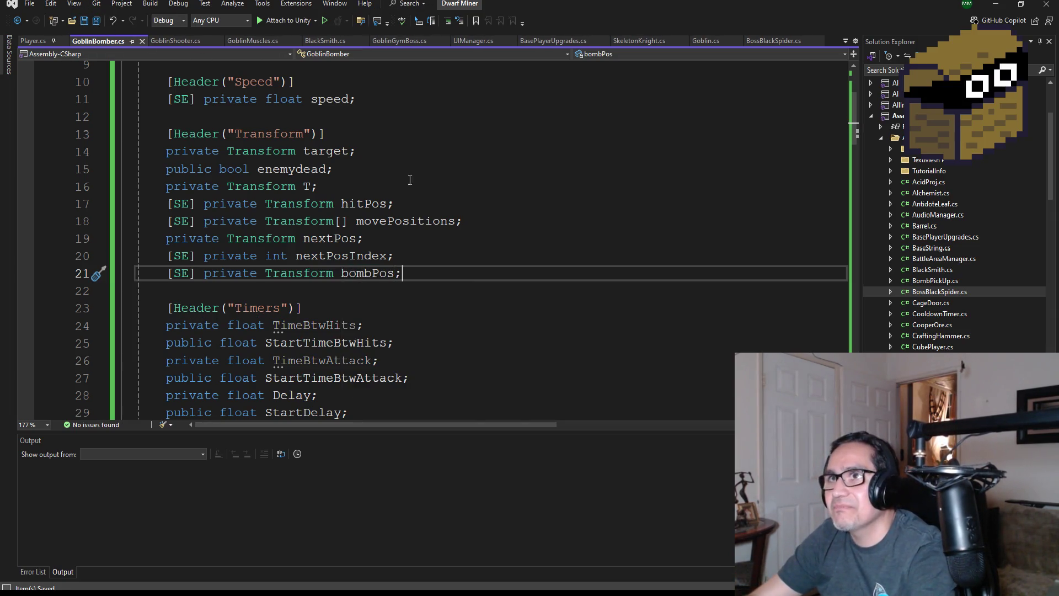
pyautogui.scroll(-5, 444, 293)
pyautogui.scroll(-16, 443, 293)
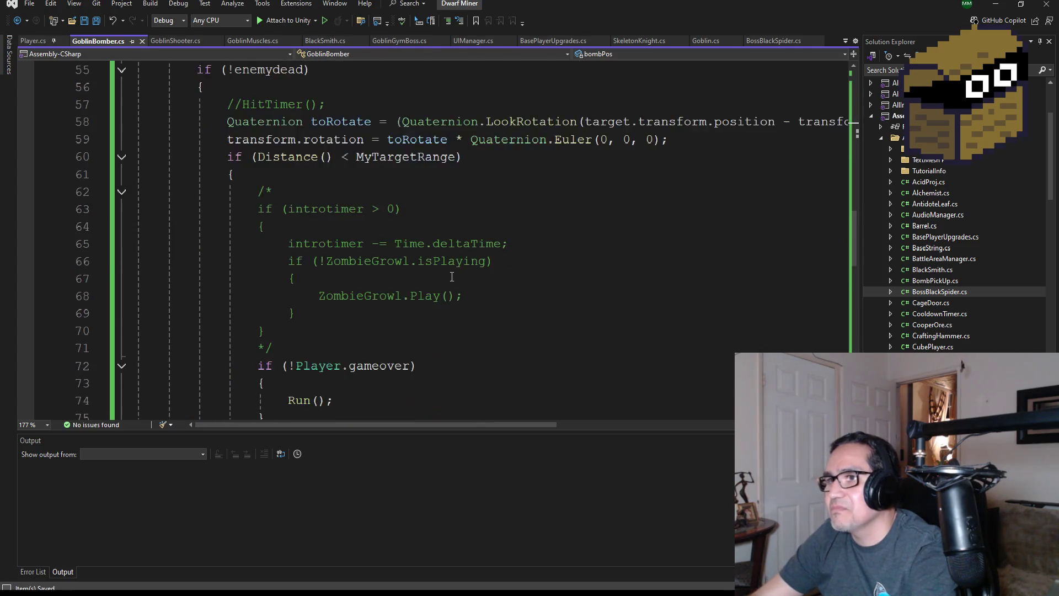
# Add bombPos.transform as the second argument after bombObj in line 89's Instantiate call, then save
pyautogui.scroll(-7, 458, 295)
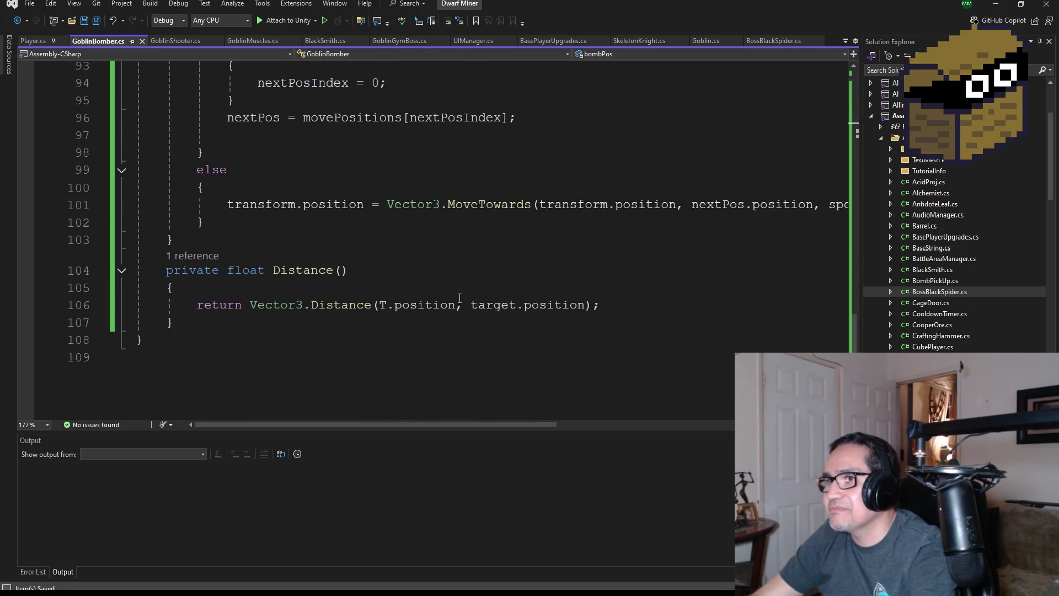
pyautogui.scroll(4, 445, 284)
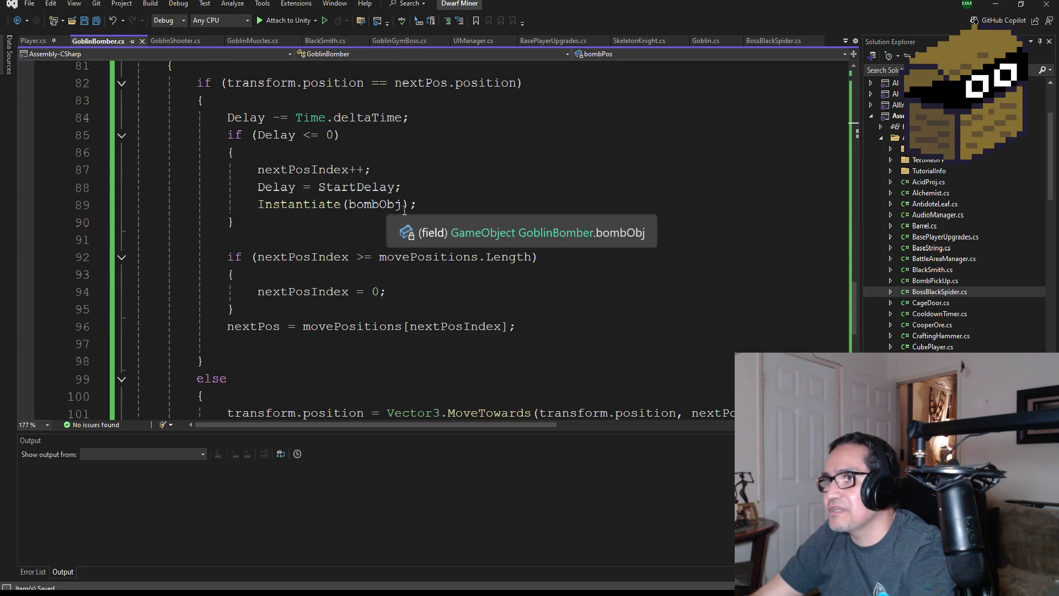
pyautogui.click(407, 205)
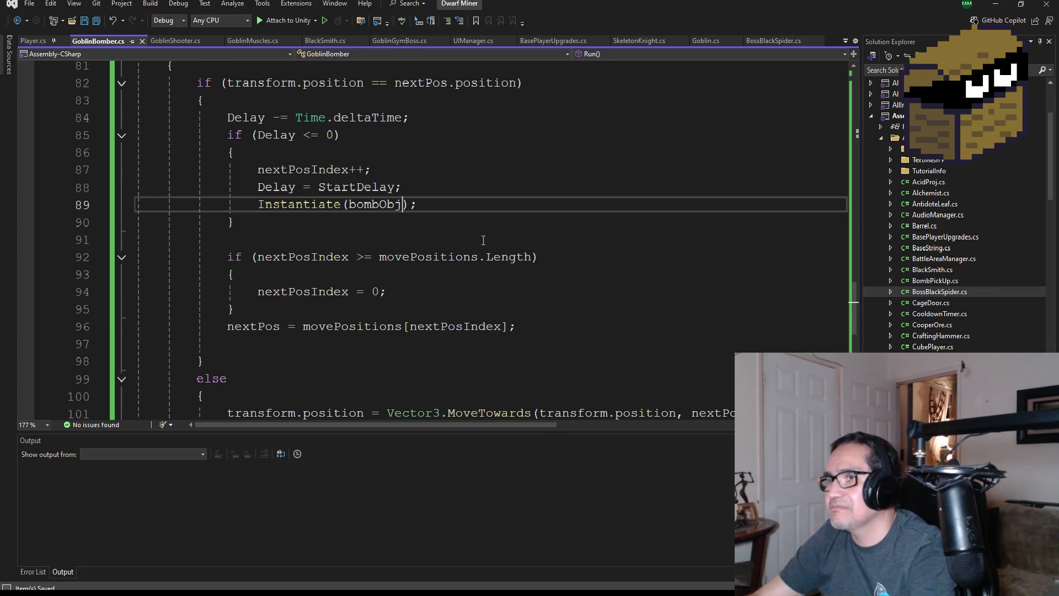
pyautogui.write(', bo')
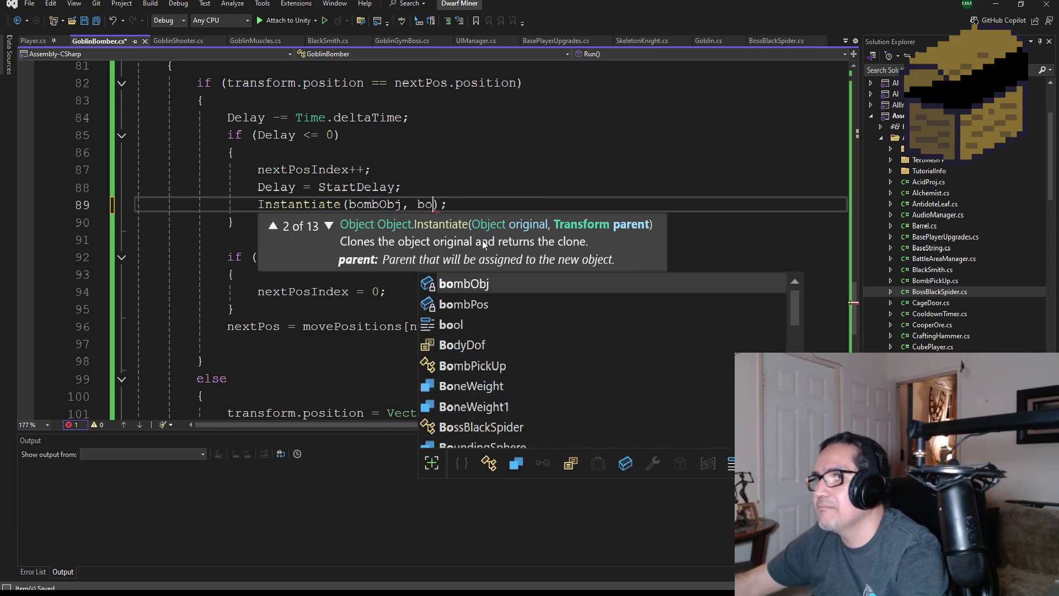
pyautogui.write('m')
pyautogui.press('Down')
pyautogui.press('Tab')
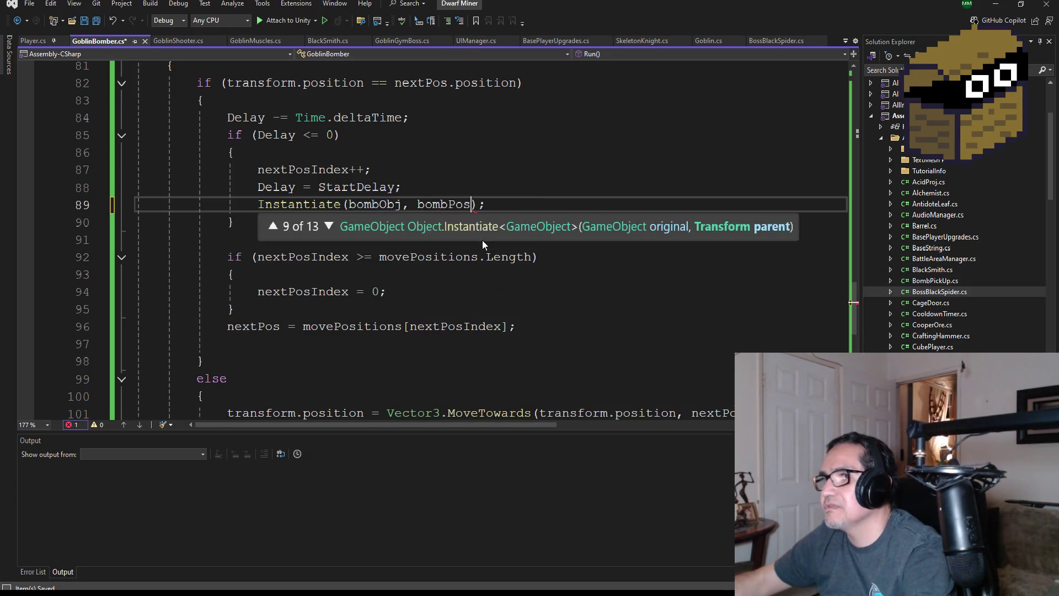
pyautogui.write('.transform.')
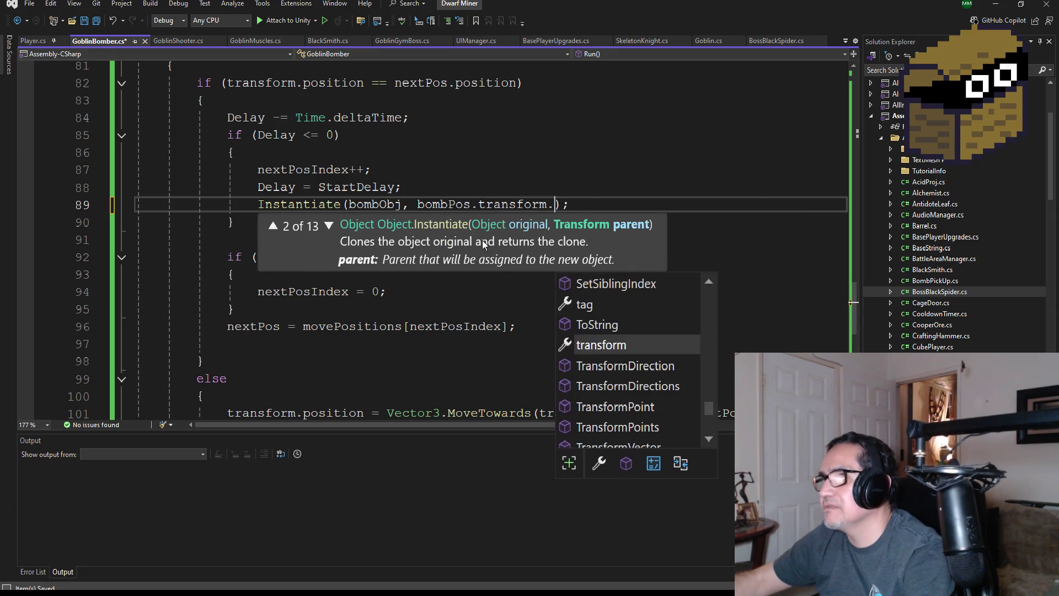
pyautogui.write(', tra')
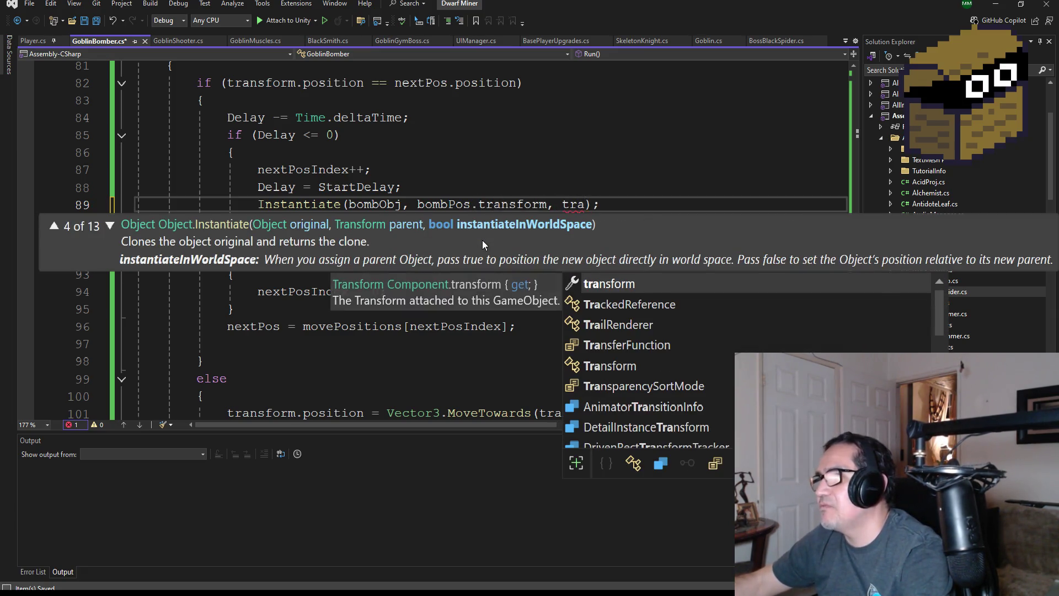
pyautogui.write('.r')
pyautogui.press('Tab')
pyautogui.press('Escape')
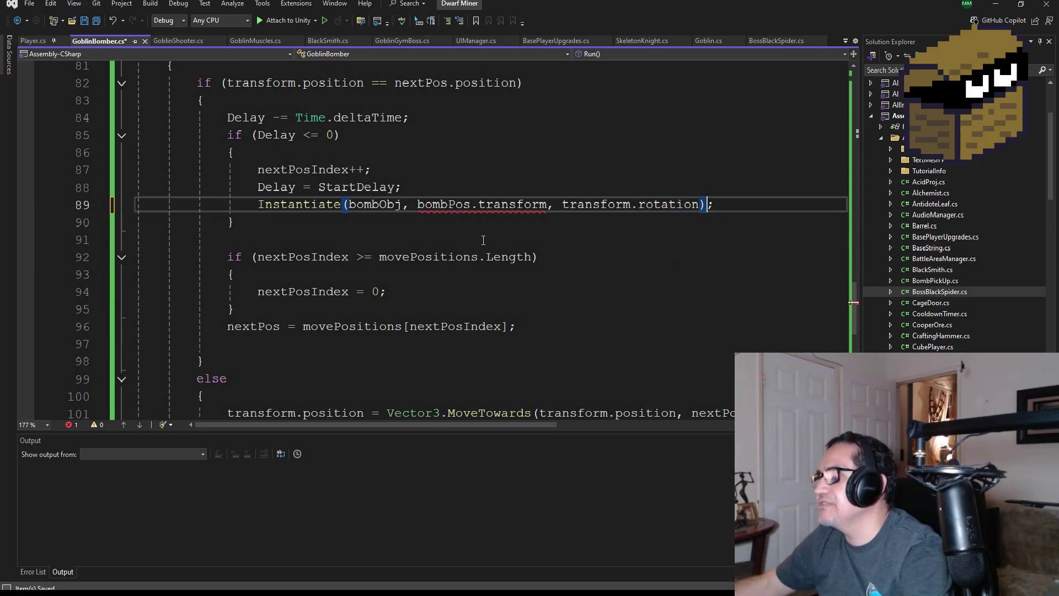
pyautogui.hotkey('ctrl', 's')
# Swap bombPos in the second argument for position, then change it back to transform
pyautogui.click(450, 204)
pyautogui.doubleClick(450, 204)
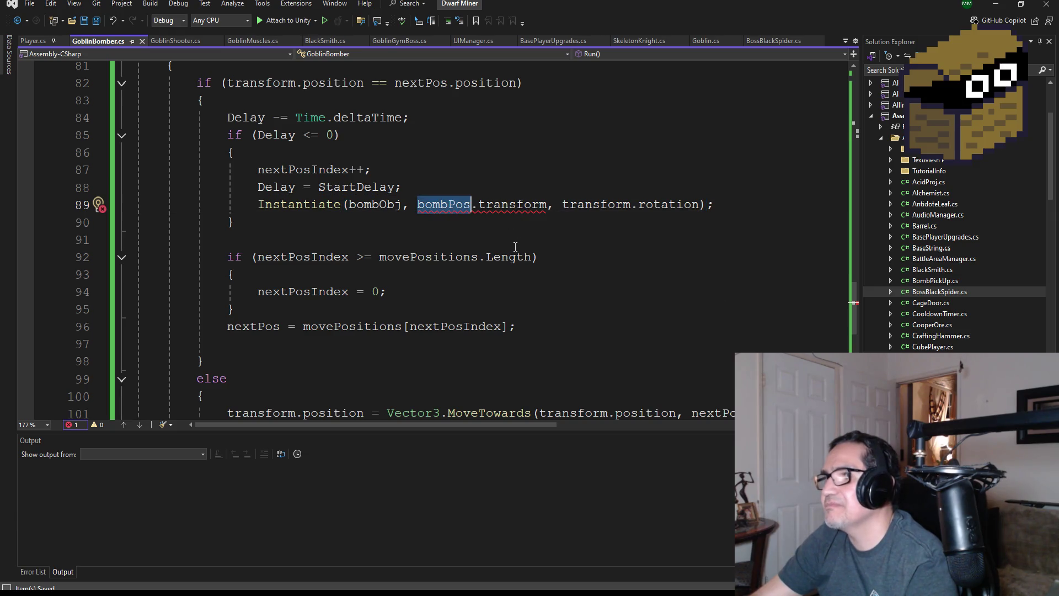
pyautogui.write('po')
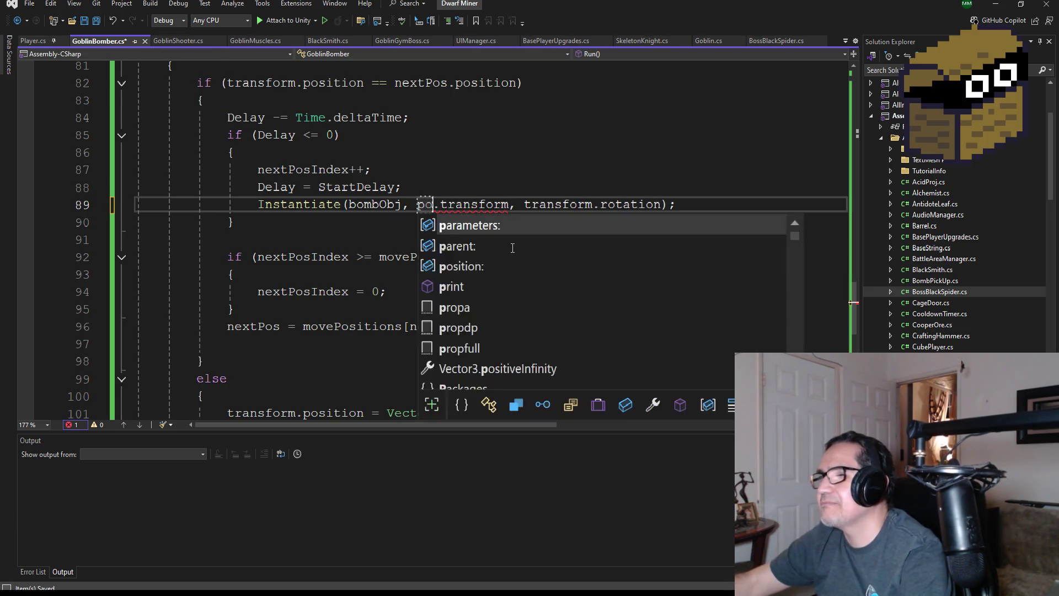
pyautogui.press('Tab')
pyautogui.hotkey('ctrl', 'Right')
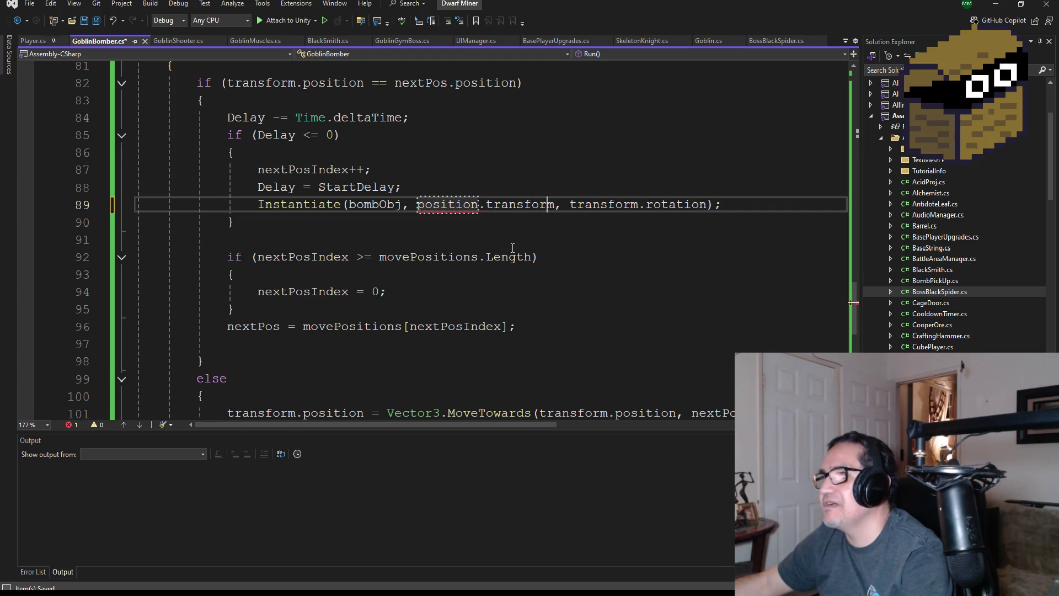
pyautogui.press('Left')
pyautogui.press('BackSpace')
pyautogui.press('BackSpace')
pyautogui.press('BackSpace')
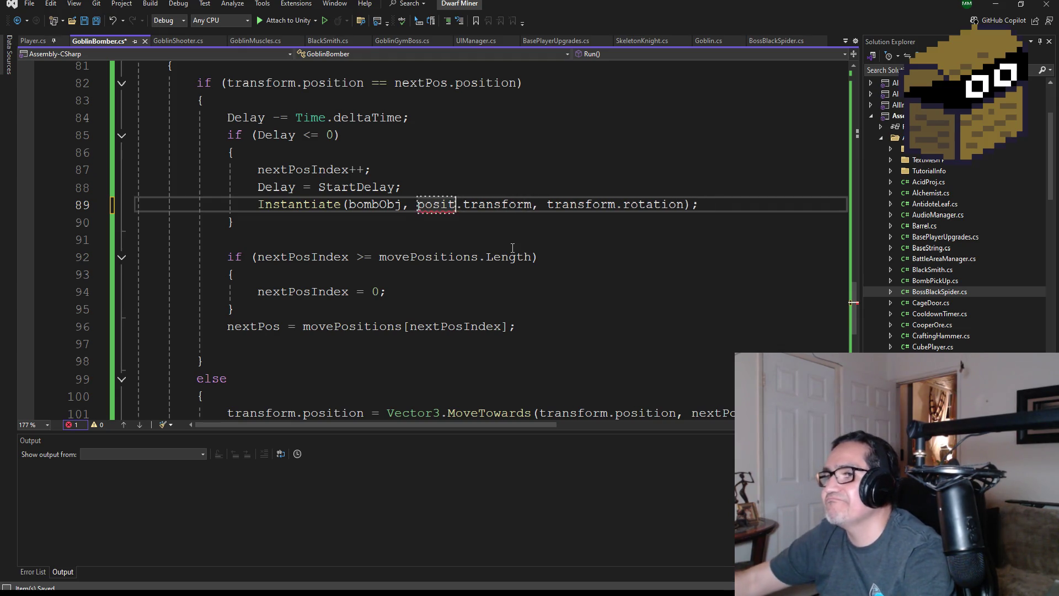
pyautogui.write('transform')
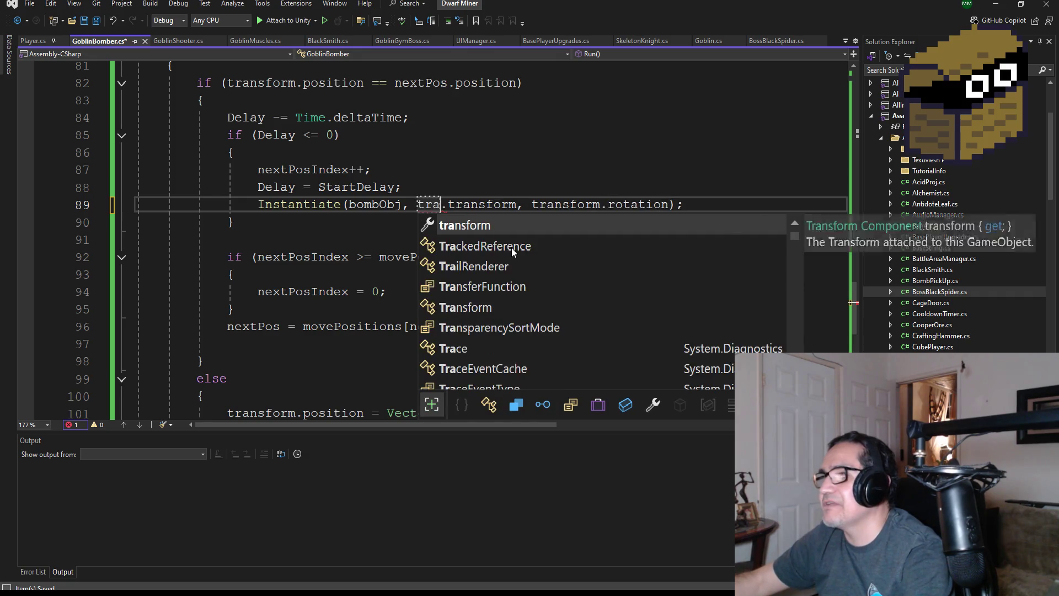
pyautogui.press('Tab')
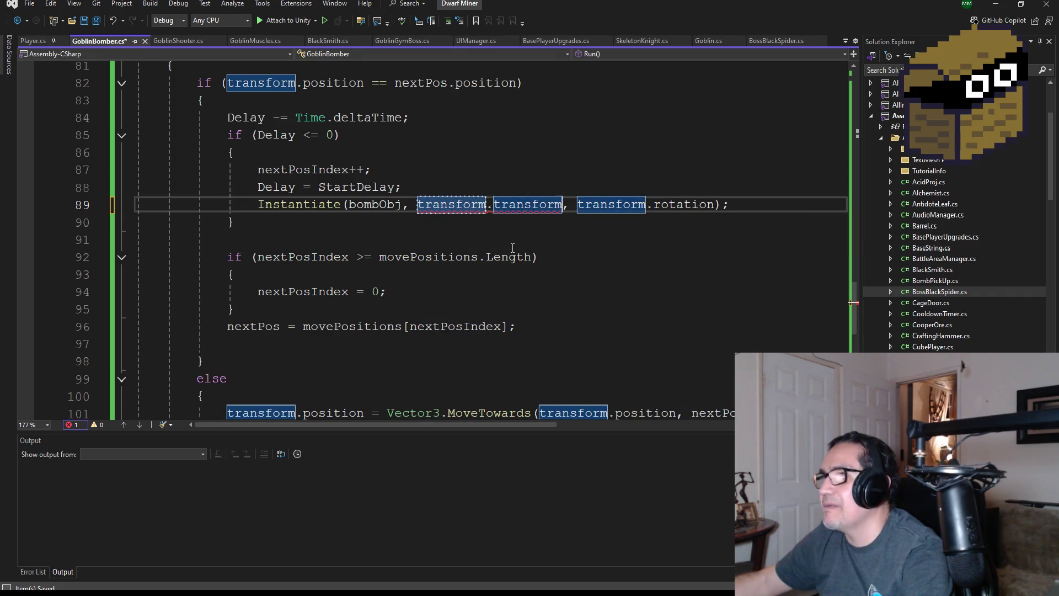
# Restore the second argument to bombPos.transform using IntelliSense completions
pyautogui.press('BackSpace')
pyautogui.press('BackSpace')
pyautogui.press('BackSpace')
pyautogui.write('b')
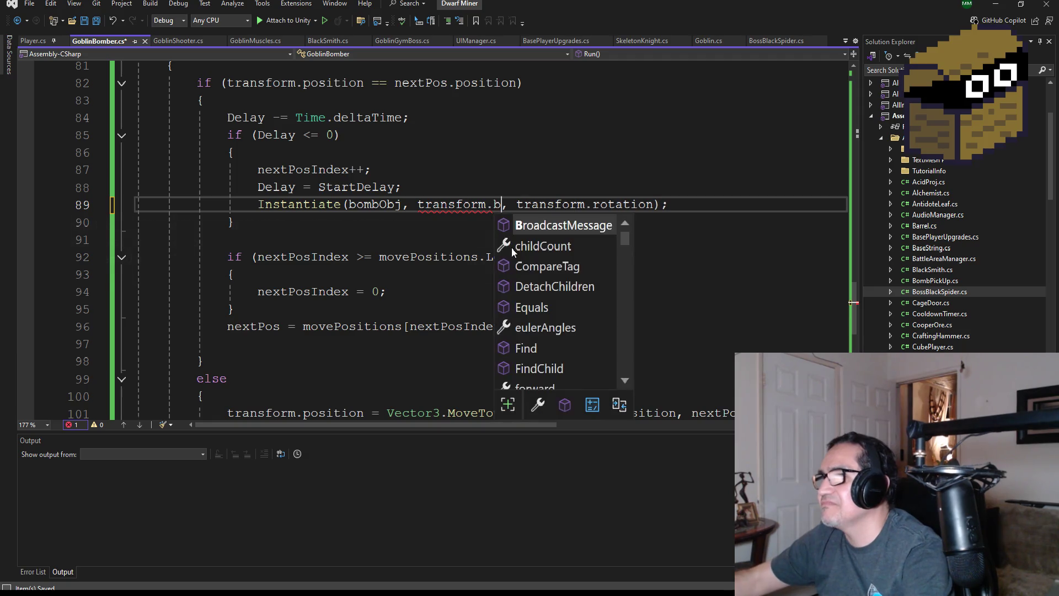
pyautogui.write('o')
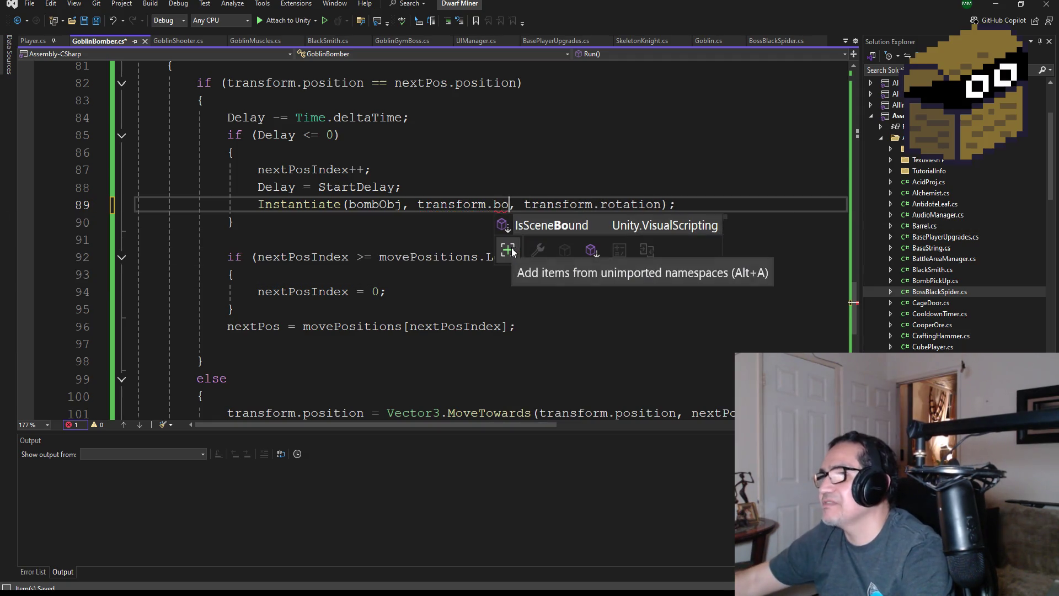
pyautogui.press('BackSpace')
pyautogui.press('BackSpace')
pyautogui.press('BackSpace')
pyautogui.write('.')
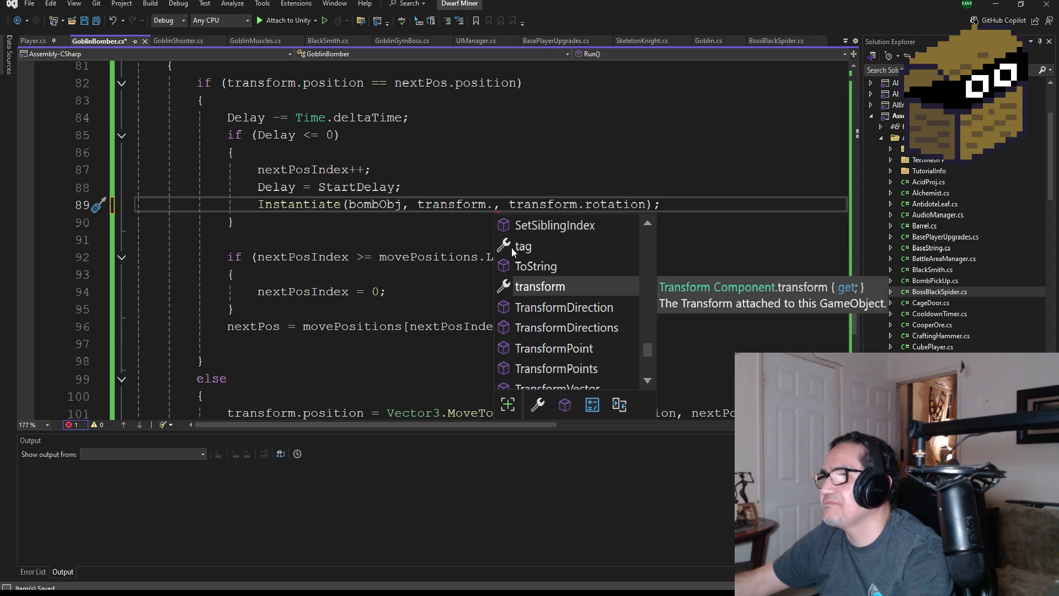
pyautogui.write('bo')
pyautogui.press('BackSpace')
pyautogui.press('BackSpace')
pyautogui.press('BackSpace')
pyautogui.press('BackSpace')
pyautogui.press('BackSpace')
pyautogui.press('BackSpace')
pyautogui.press('BackSpace')
pyautogui.press('BackSpace')
pyautogui.write('bom')
pyautogui.press('Tab')
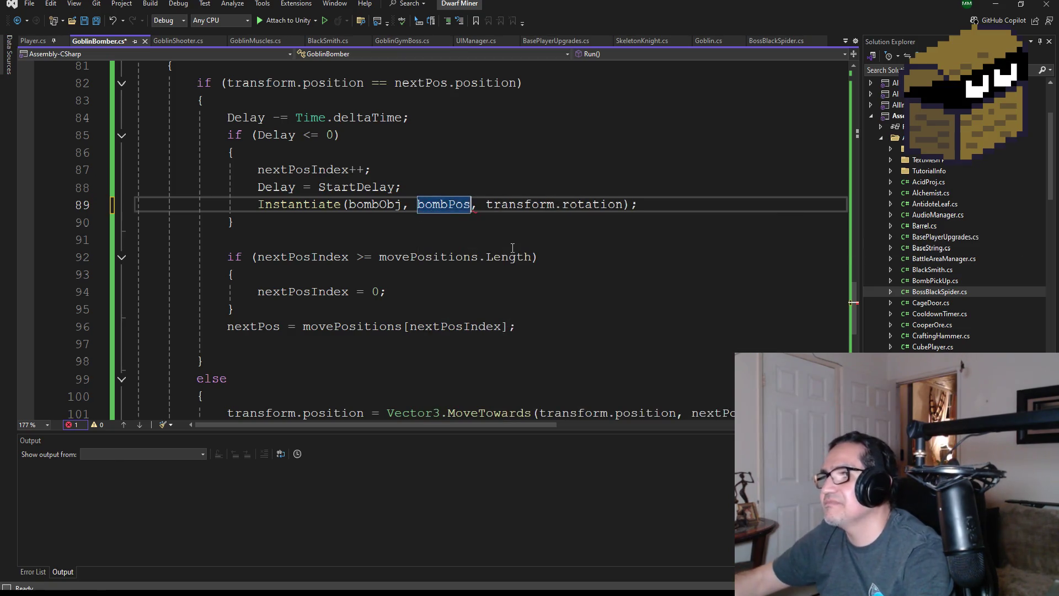
pyautogui.write('.t')
pyautogui.press('Tab')
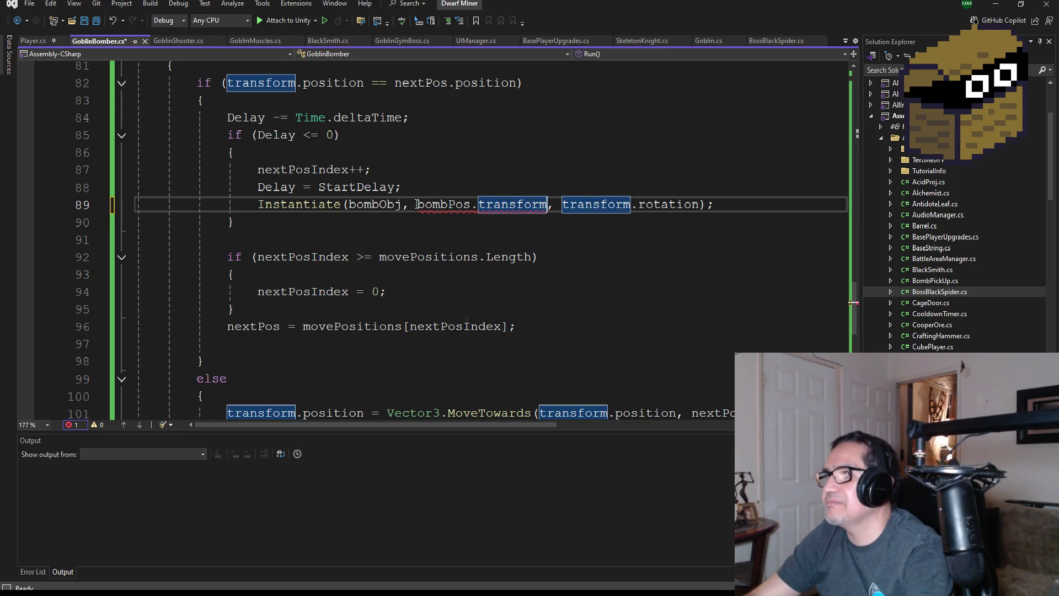
# Rewrite the second Instantiate argument as transform.position
pyautogui.click(411, 204)
pyautogui.scroll(2, 566, 232)
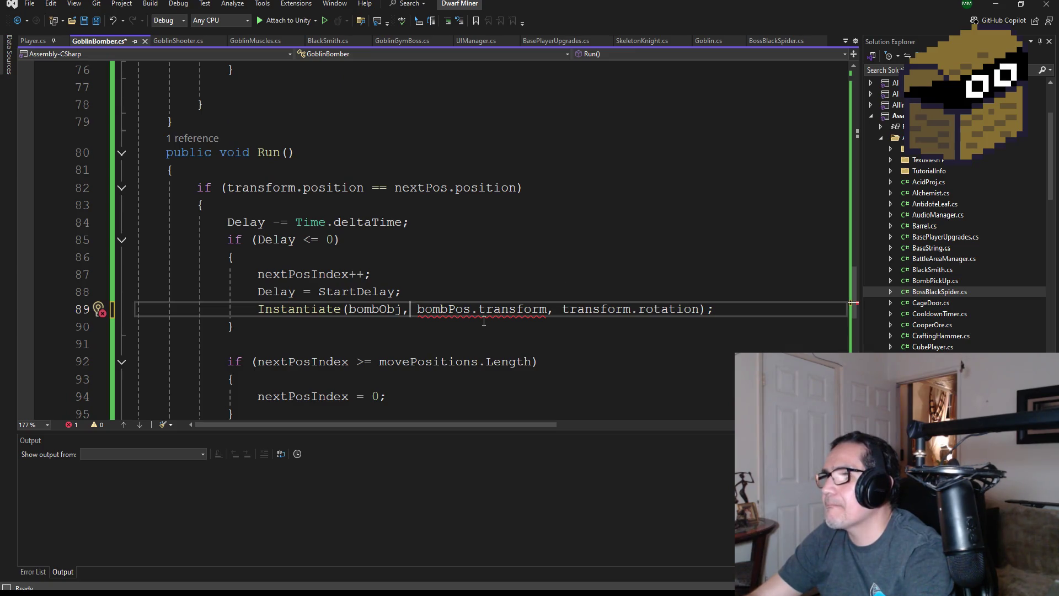
pyautogui.scroll(20, 499, 305)
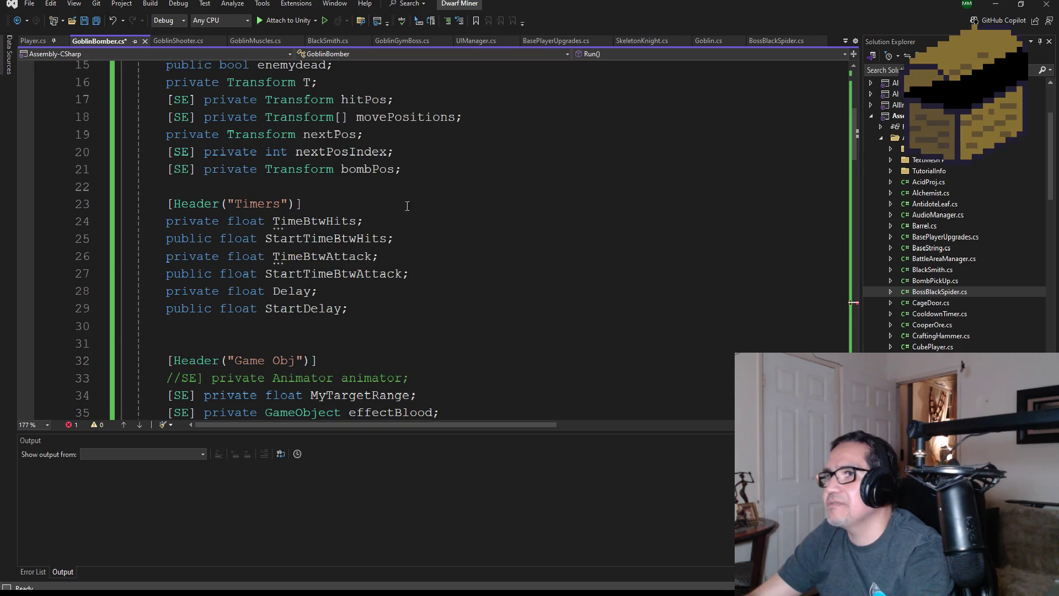
pyautogui.scroll(-20, 408, 205)
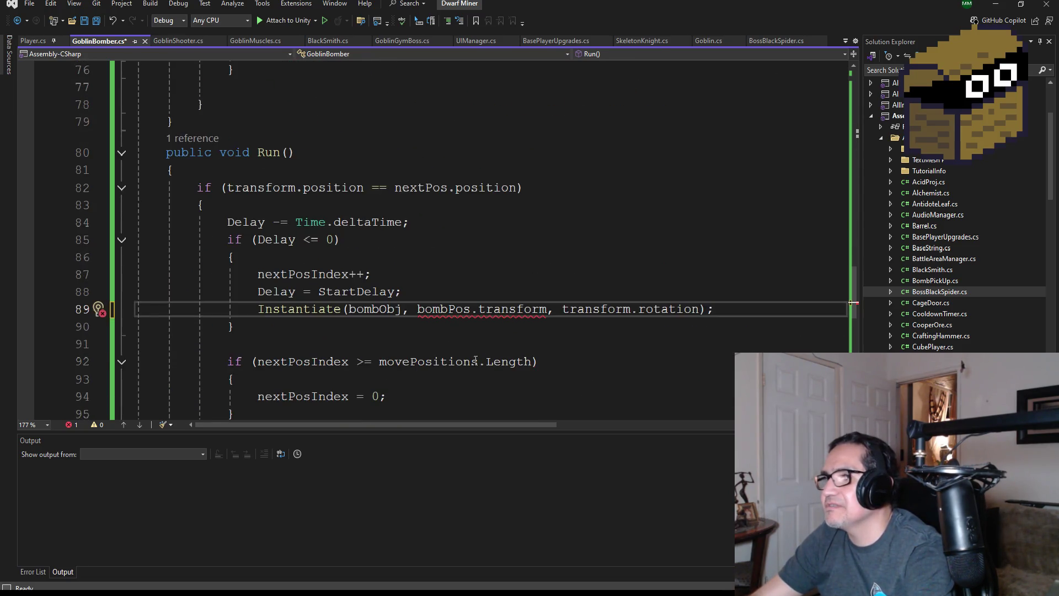
pyautogui.press('BackSpace')
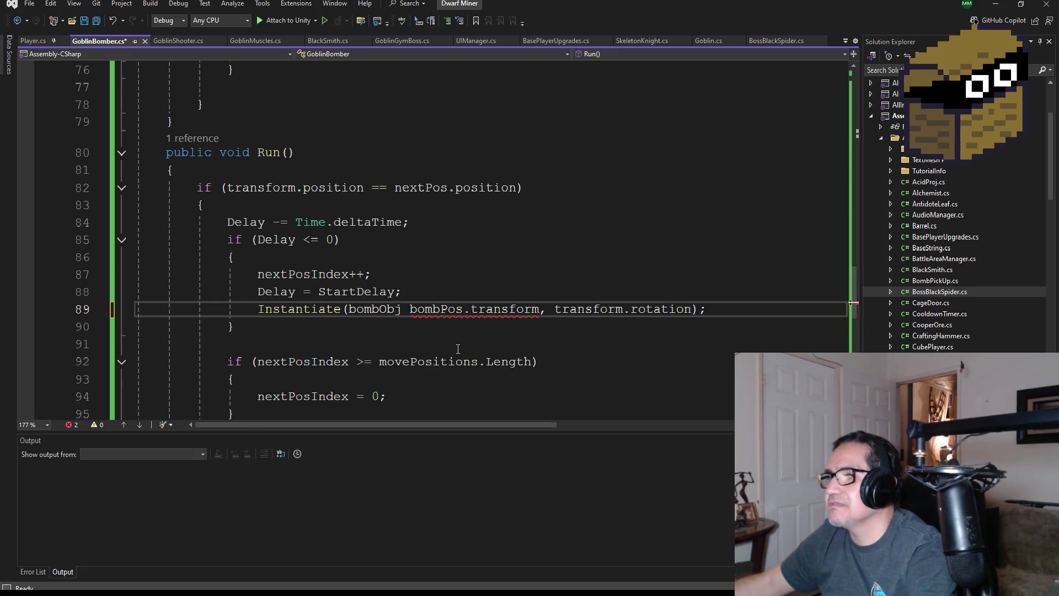
pyautogui.write(',')
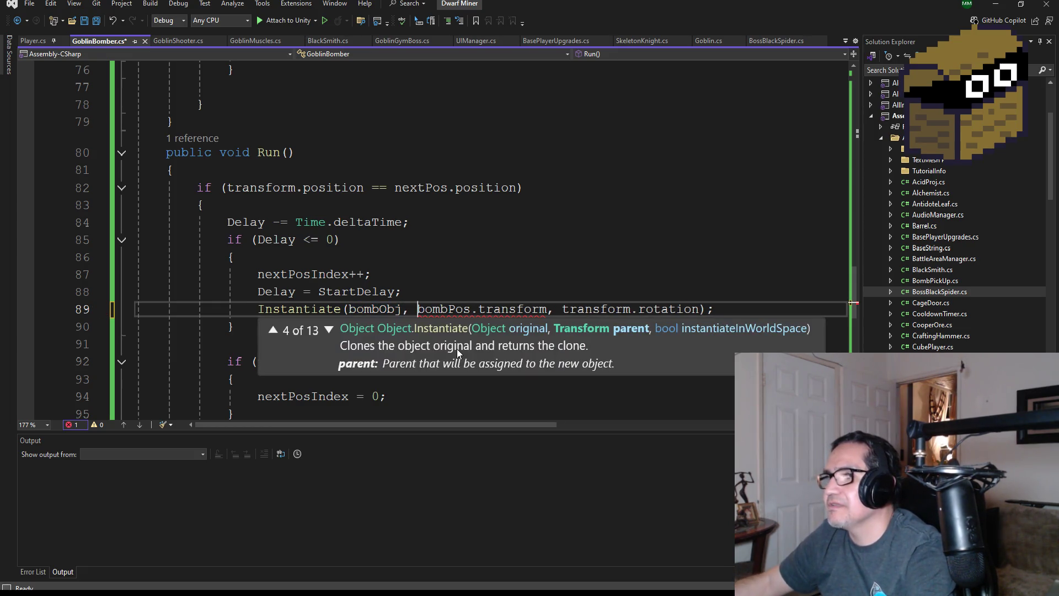
pyautogui.press('Right')
pyautogui.press('Right')
pyautogui.press('Right')
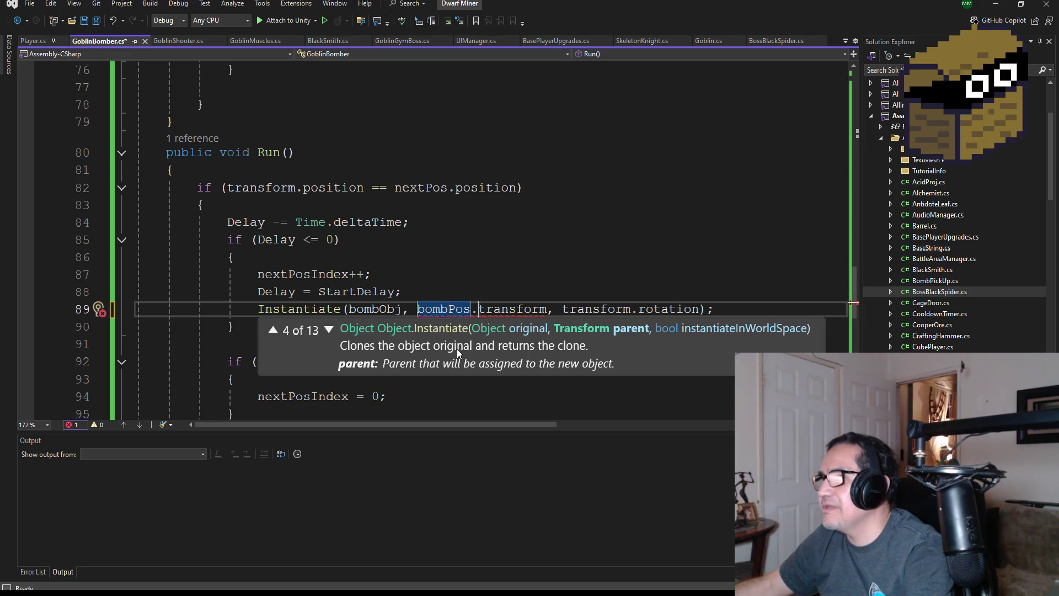
pyautogui.press('Left')
pyautogui.press('Left')
pyautogui.press('Left')
pyautogui.press('Left')
pyautogui.press('Left')
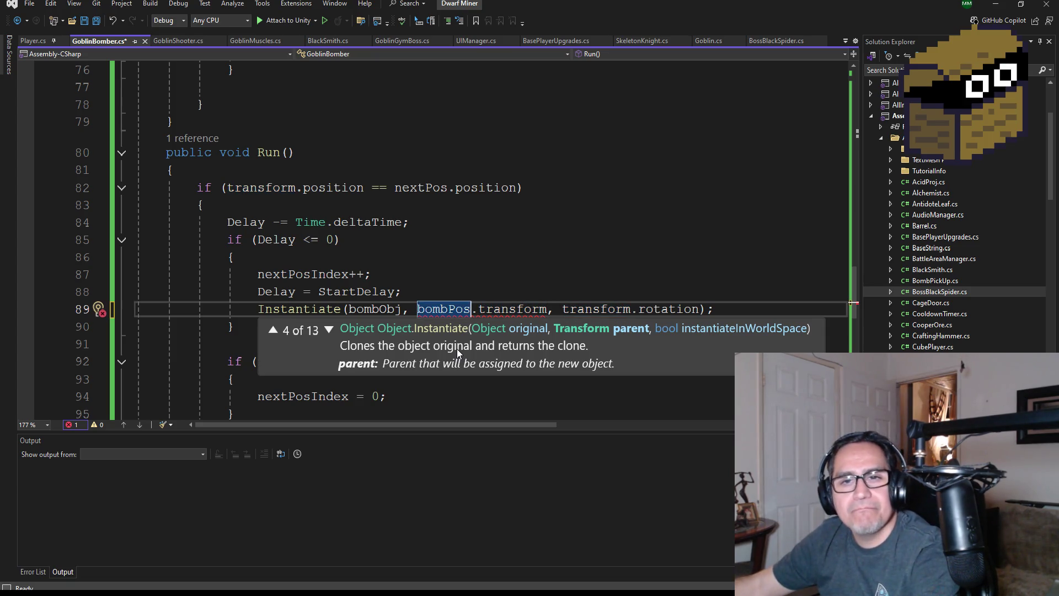
pyautogui.press('Right')
pyautogui.press('Right')
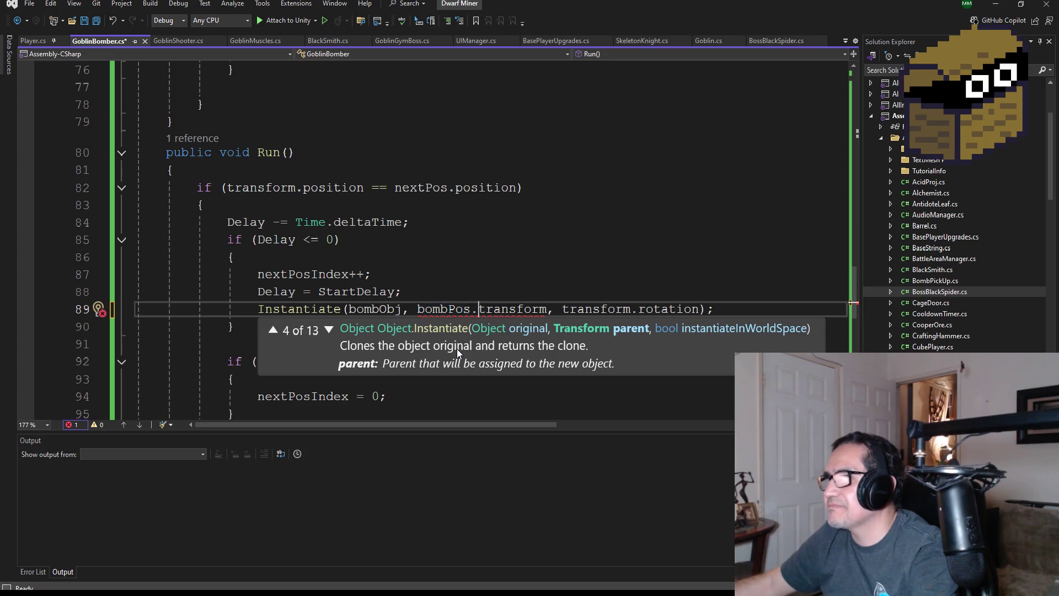
pyautogui.press('BackSpace')
pyautogui.press('BackSpace')
pyautogui.press('BackSpace')
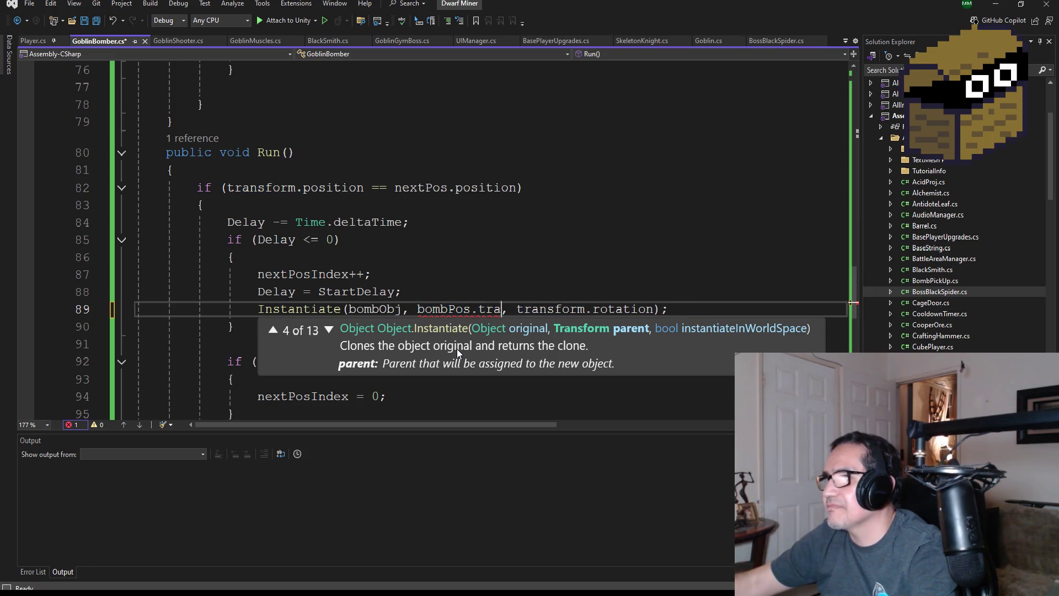
pyautogui.press('BackSpace')
pyautogui.press('BackSpace')
pyautogui.press('BackSpace')
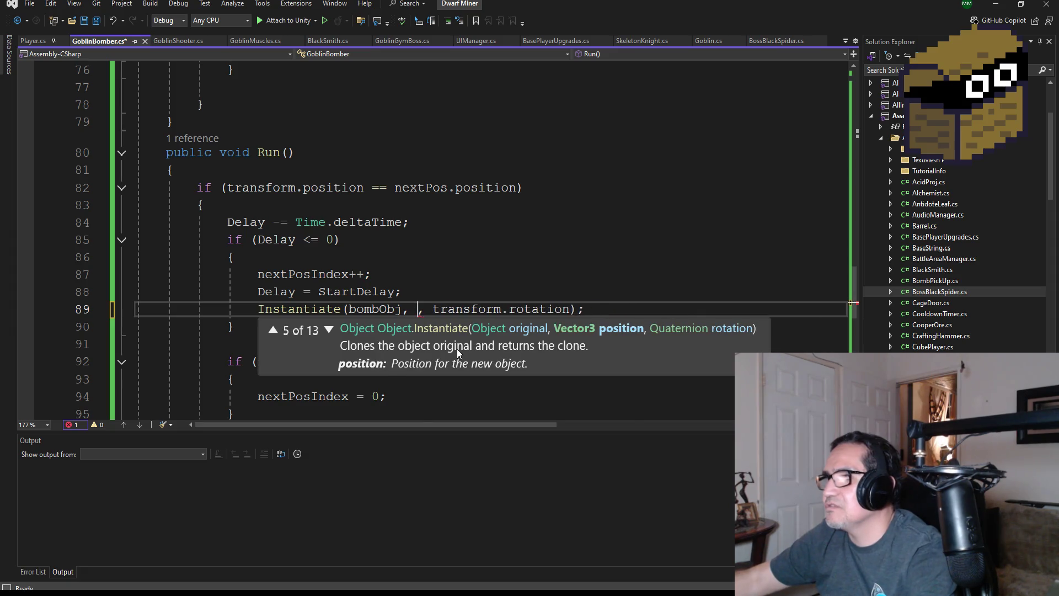
pyautogui.write('tra')
pyautogui.press('Tab')
pyautogui.write('.po')
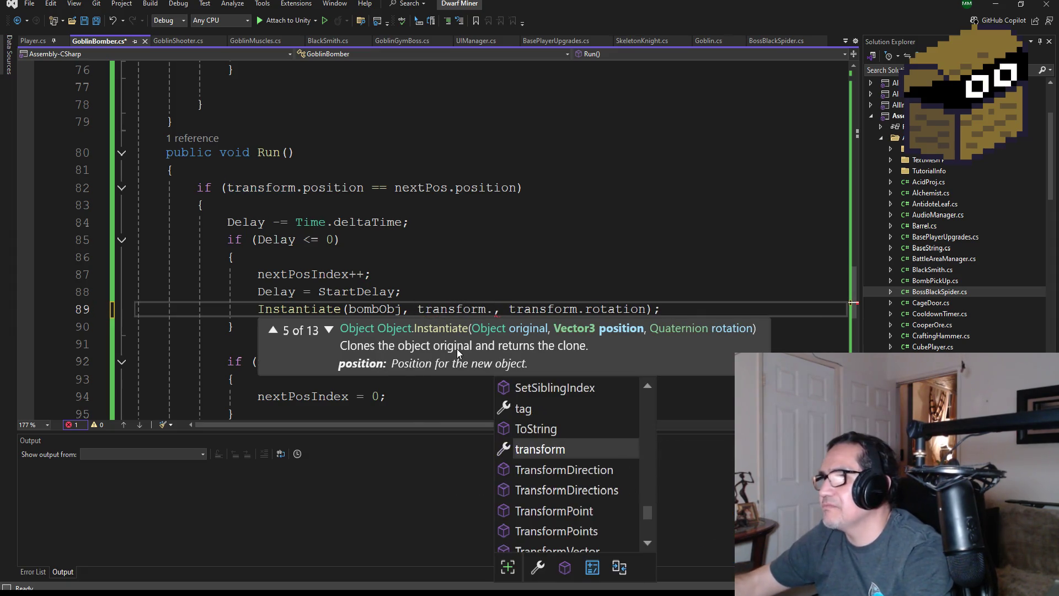
pyautogui.press('Tab')
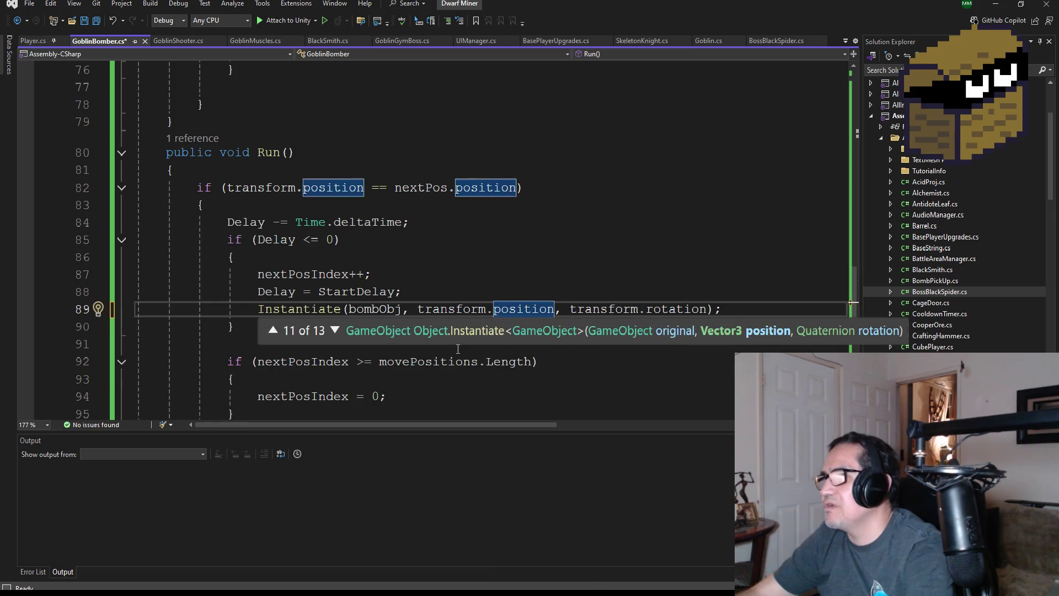
# Change the second argument to bombPos.position, confirm line 89 shows no errors, and save GoblinBomber.cs
pyautogui.click(620, 226)
pyautogui.doubleClick(525, 309)
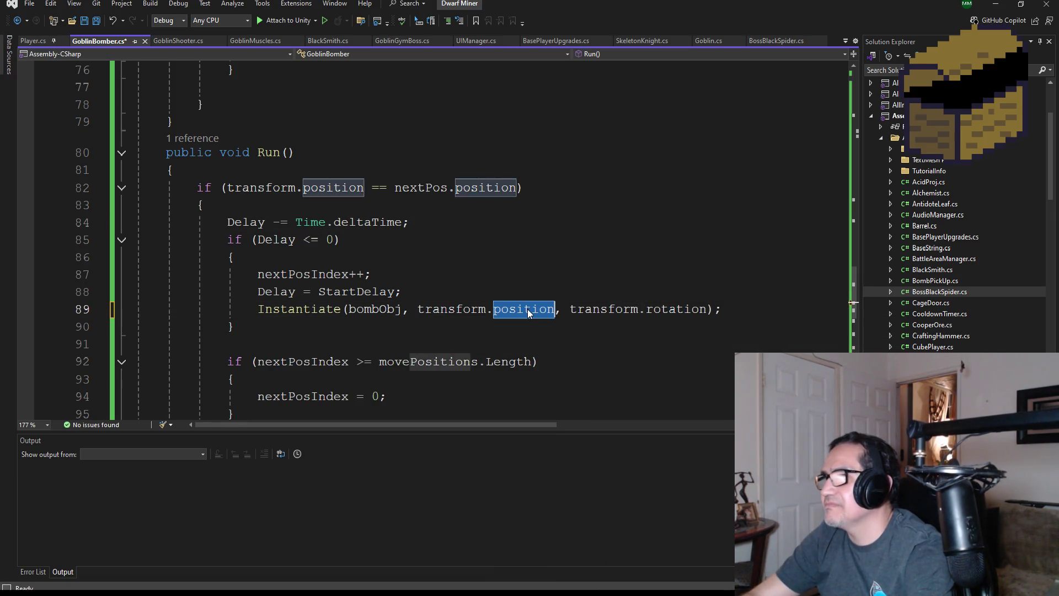
pyautogui.write('bom')
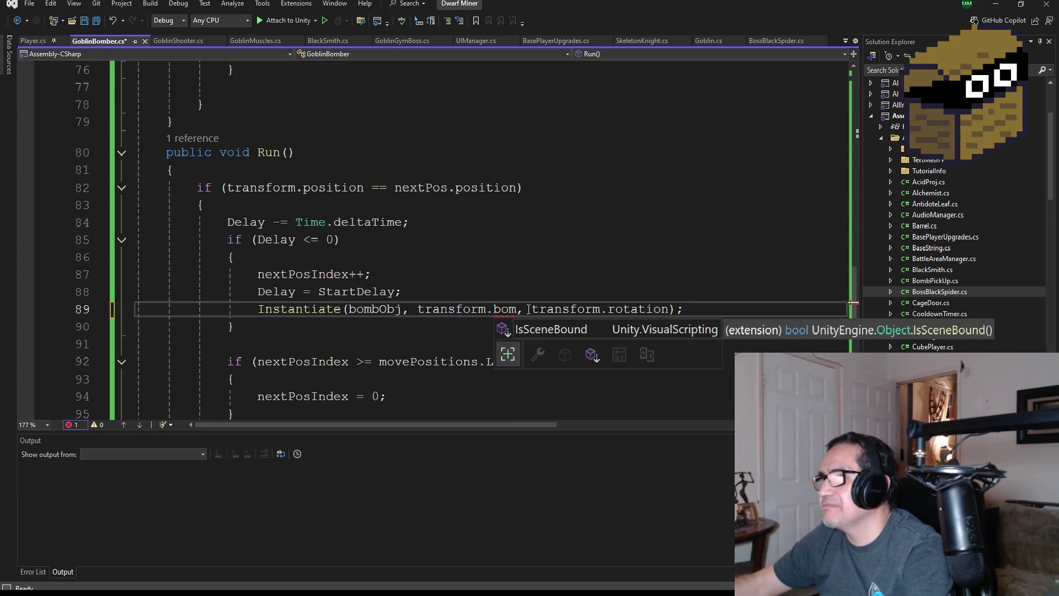
pyautogui.press('BackSpace')
pyautogui.press('BackSpace')
pyautogui.hotkey('ctrl', 'space')
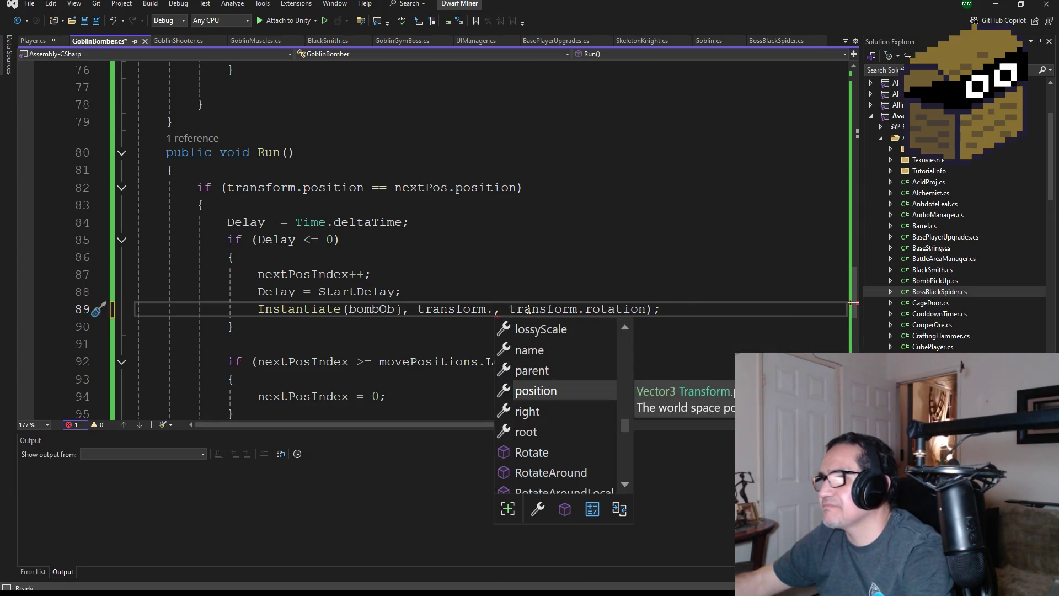
pyautogui.write('bo')
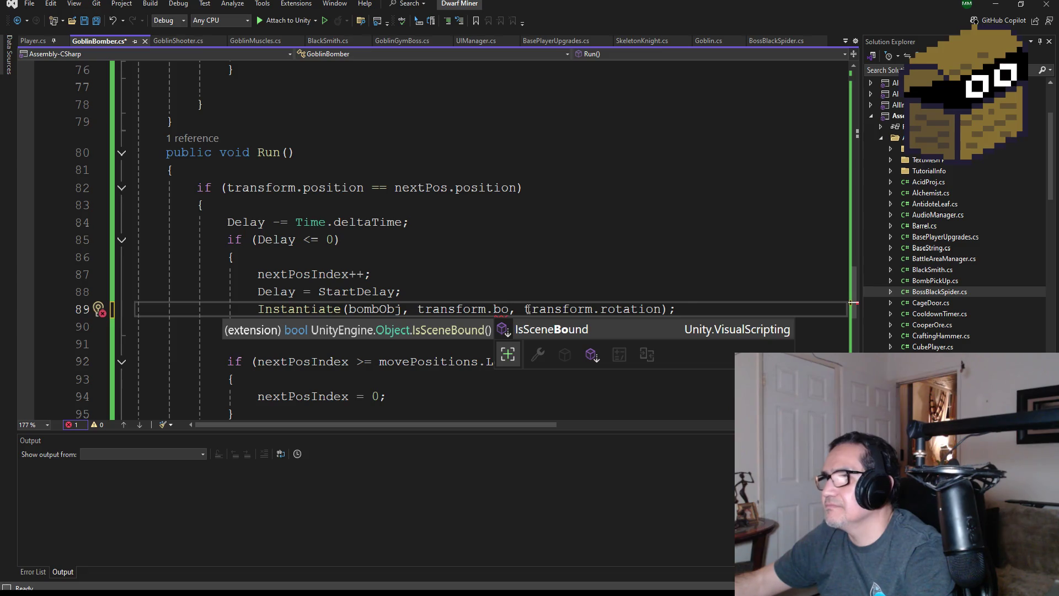
pyautogui.write('mp')
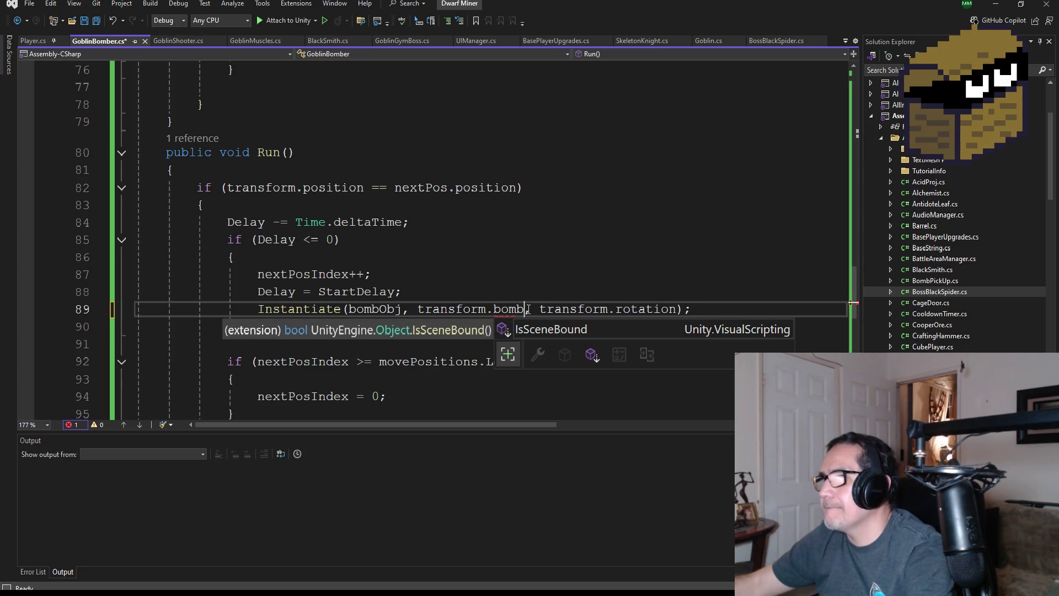
pyautogui.press('BackSpace')
pyautogui.press('BackSpace')
pyautogui.press('BackSpace')
pyautogui.write('po')
pyautogui.press('Tab')
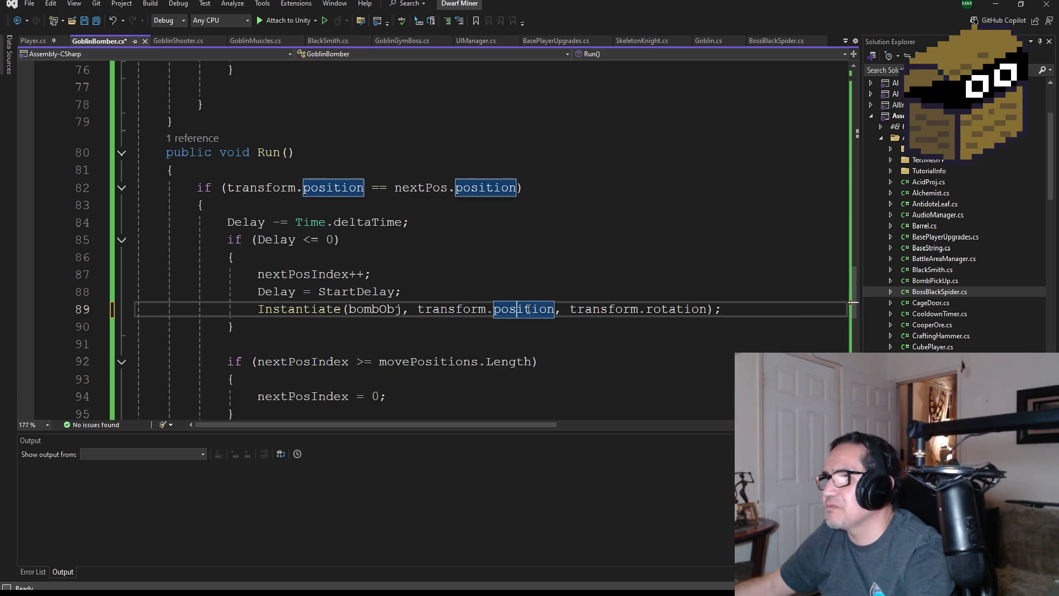
pyautogui.press('Left')
pyautogui.press('Left')
pyautogui.press('Left')
pyautogui.press('BackSpace')
pyautogui.press('BackSpace')
pyautogui.press('BackSpace')
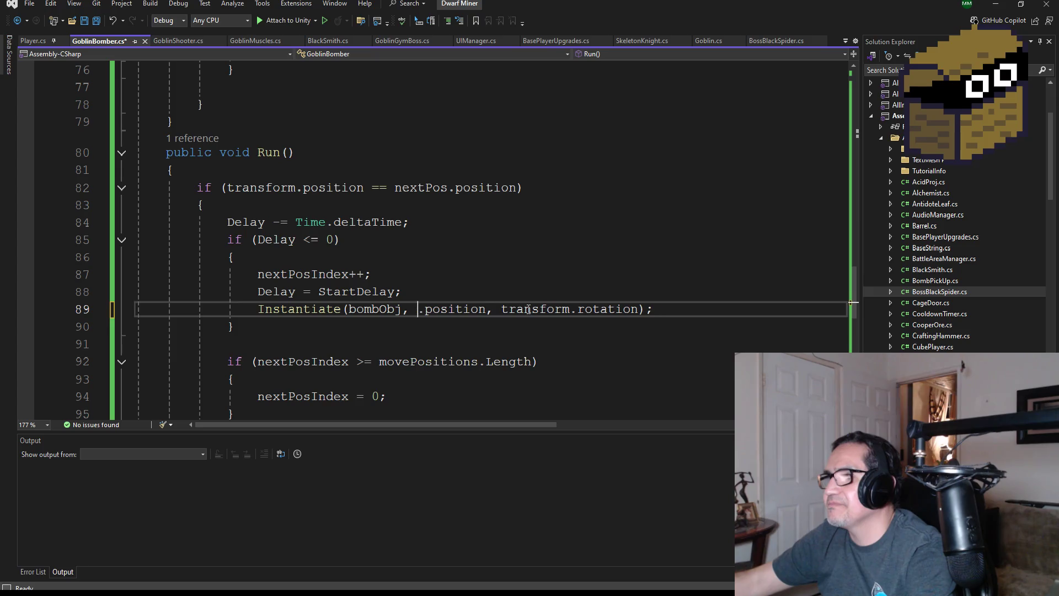
pyautogui.write('bom')
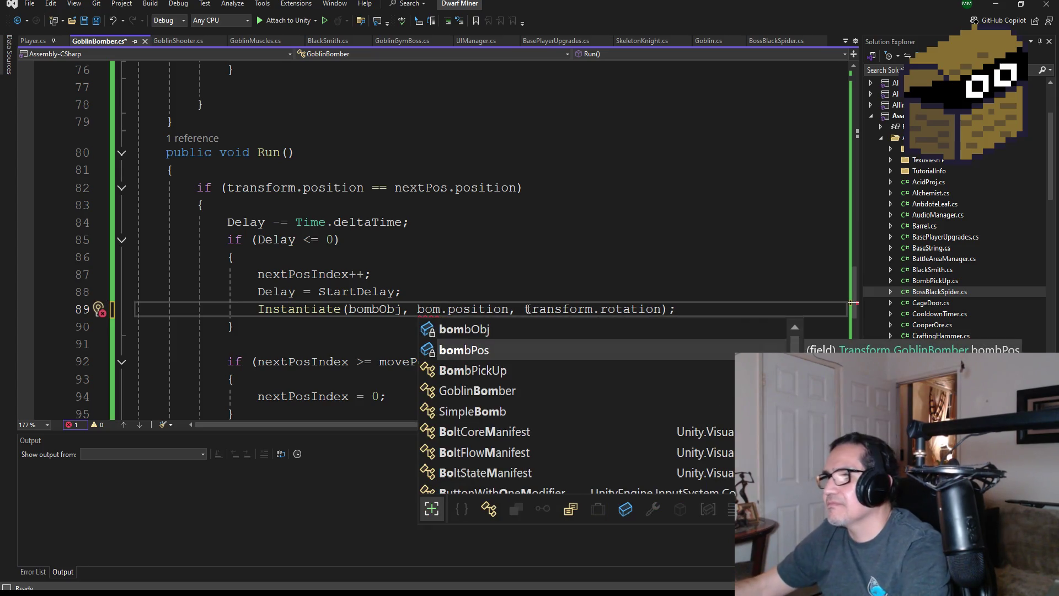
pyautogui.press('Tab')
pyautogui.click(505, 245)
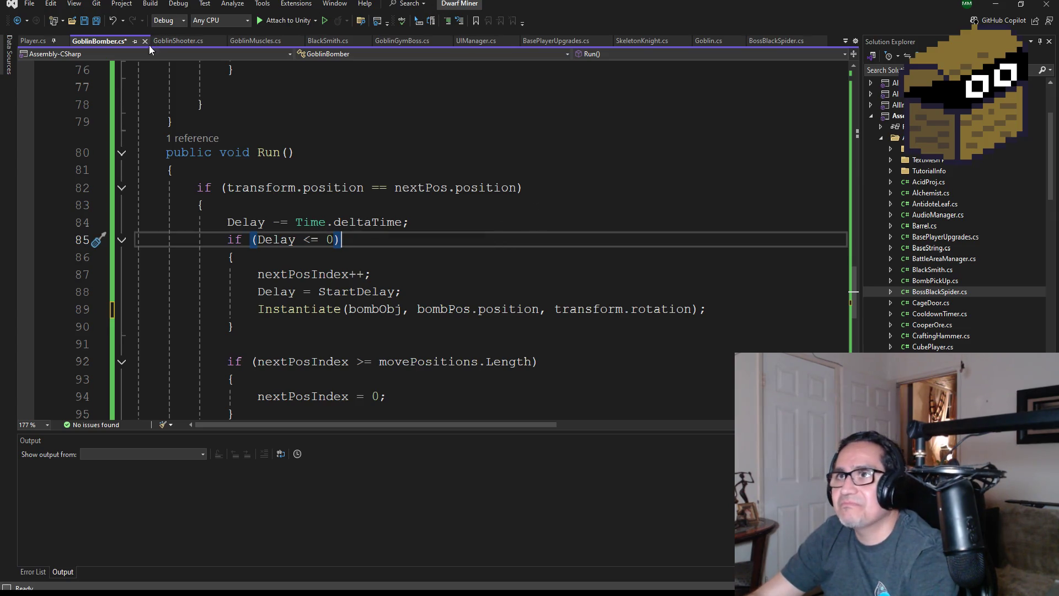
pyautogui.click(97, 27)
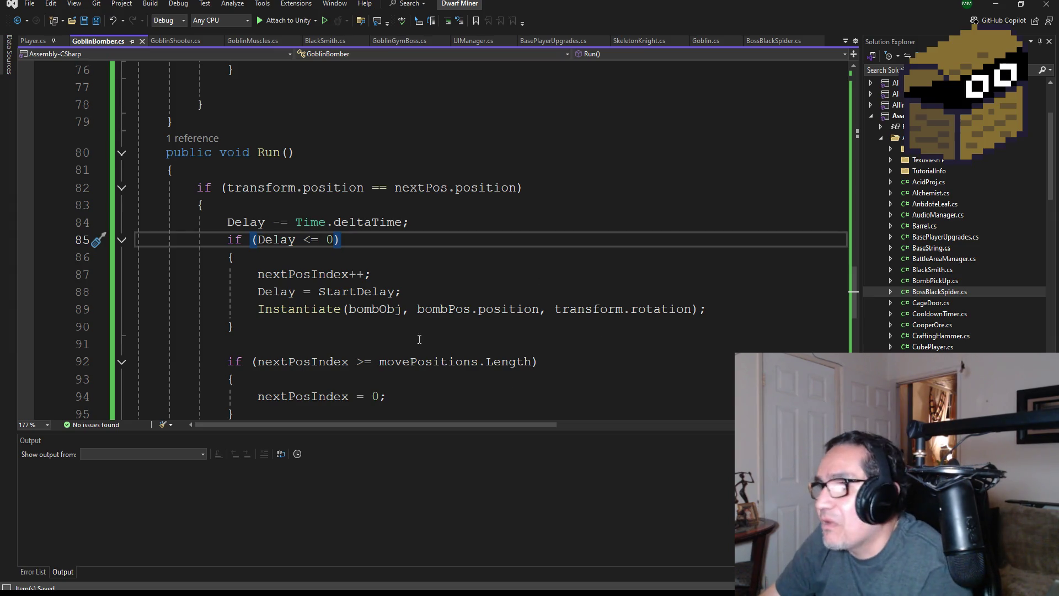
# Highlight the uses of bombPos, scroll to the top of GoblinBomber.cs, and return to Unity
pyautogui.doubleClick(439, 315)
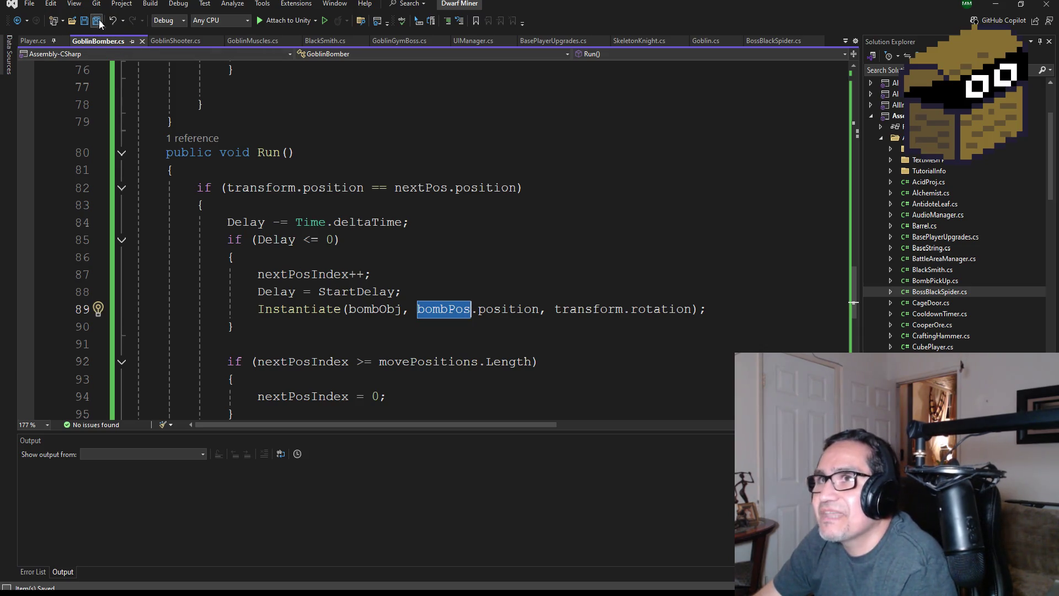
pyautogui.scroll(-1, 563, 319)
pyautogui.scroll(2, 564, 319)
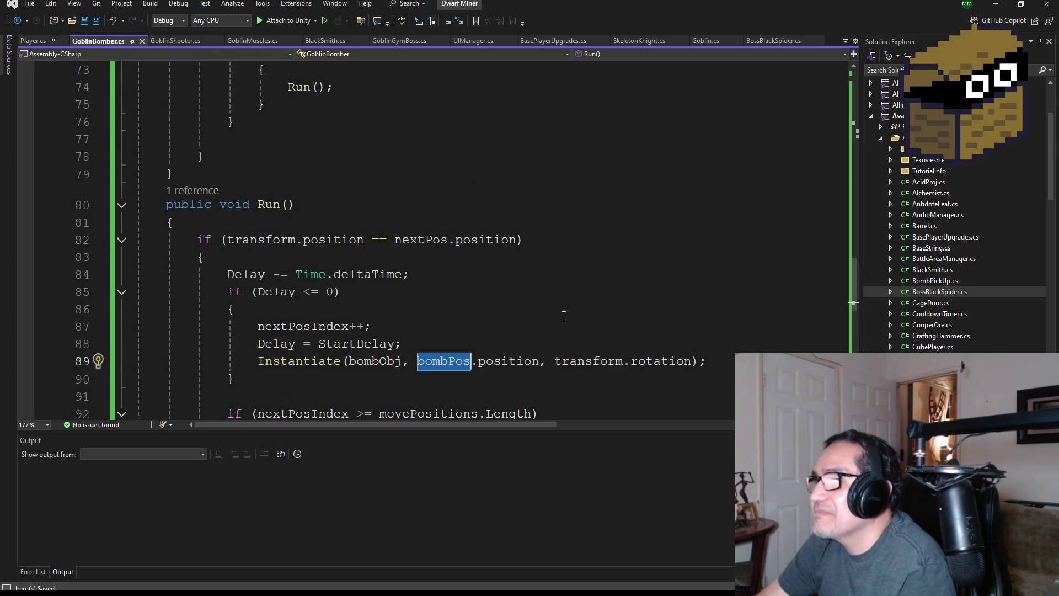
pyautogui.scroll(20, 388, 246)
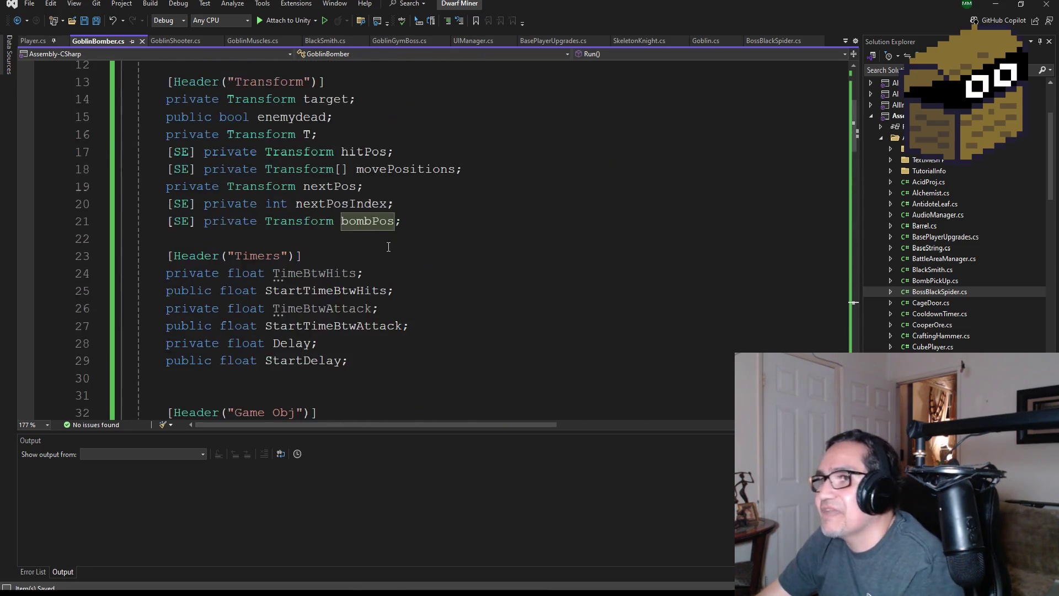
pyautogui.scroll(4, 389, 247)
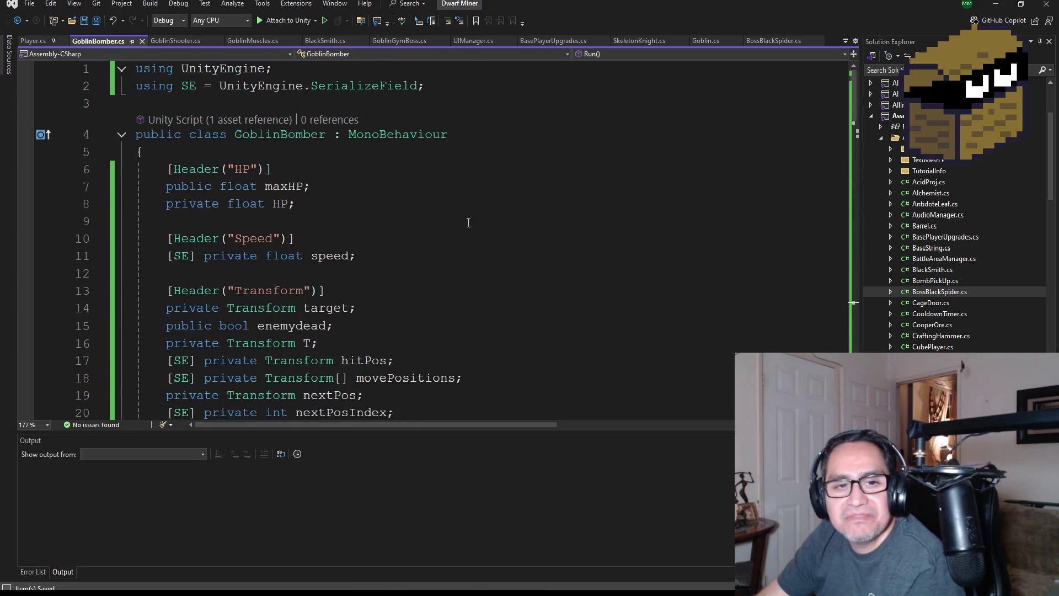
pyautogui.click(991, 7)
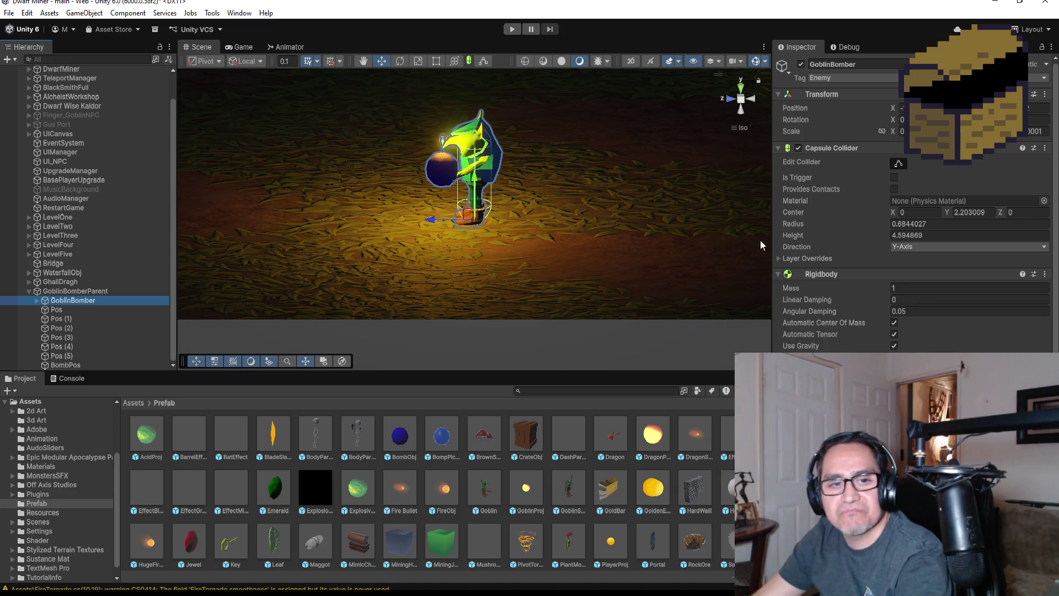
# Assign BombPos to the Goblin Bomber script's Bomb Pos field and start Play mode
pyautogui.scroll(-5, 867, 320)
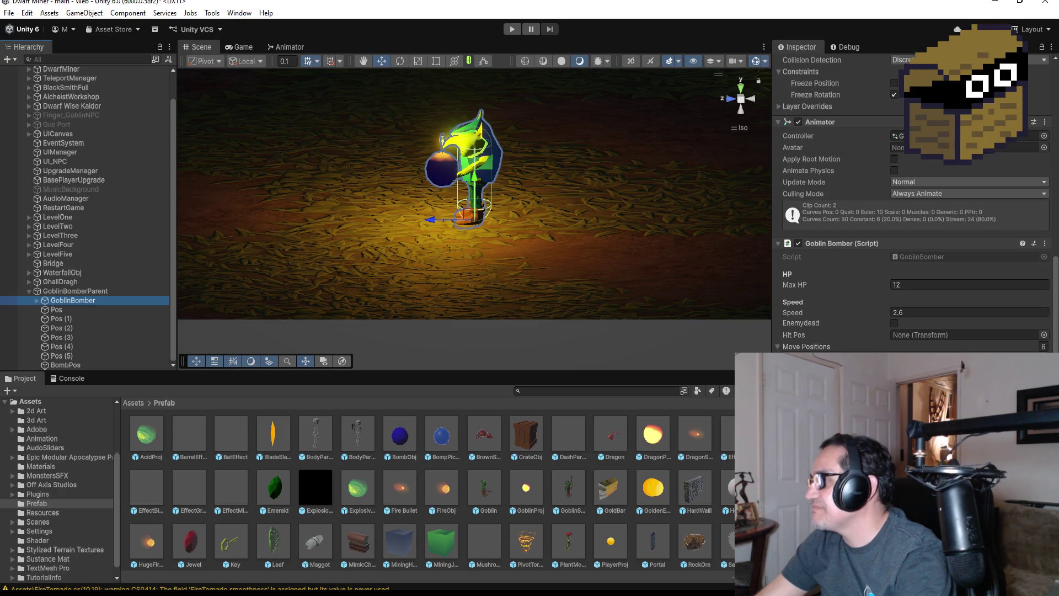
pyautogui.click(75, 365)
pyautogui.moveTo(75, 365); pyautogui.dragTo(259, 377)
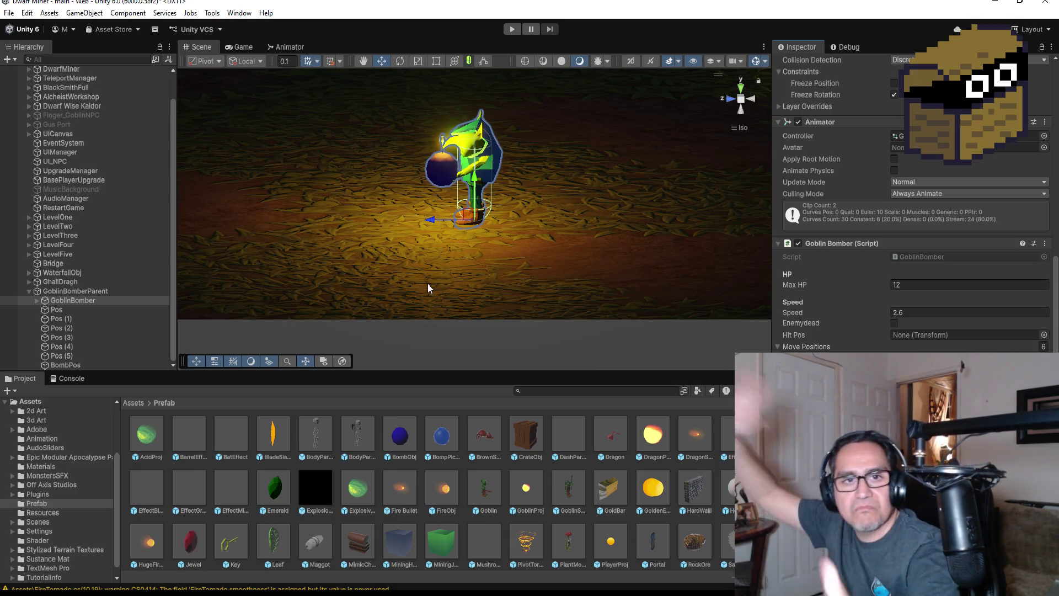
pyautogui.click(511, 29)
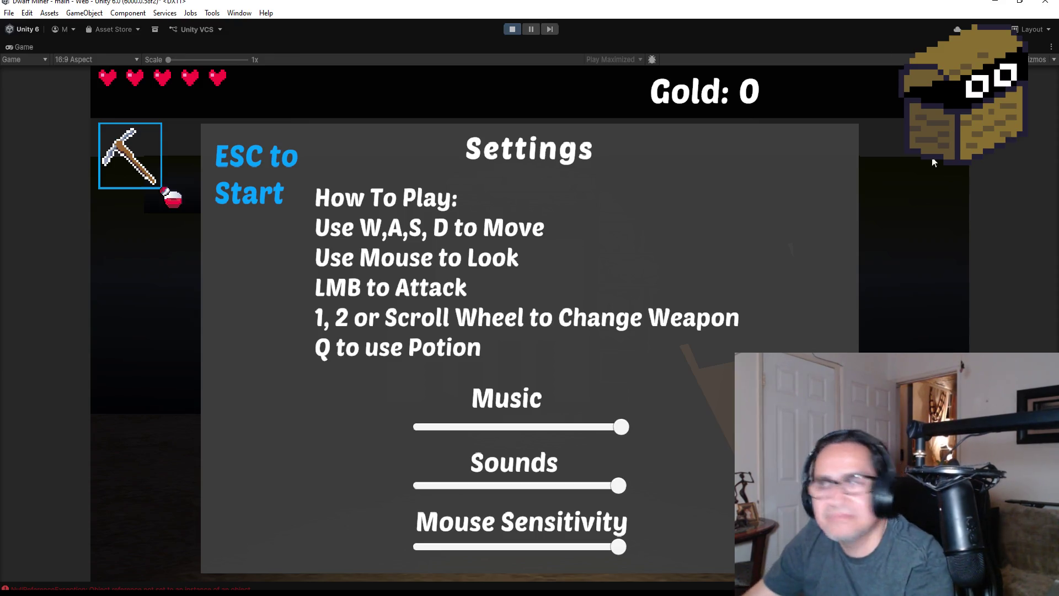
# Resume the game, walk toward the village, and shoot down the red demon
pyautogui.press('Escape')
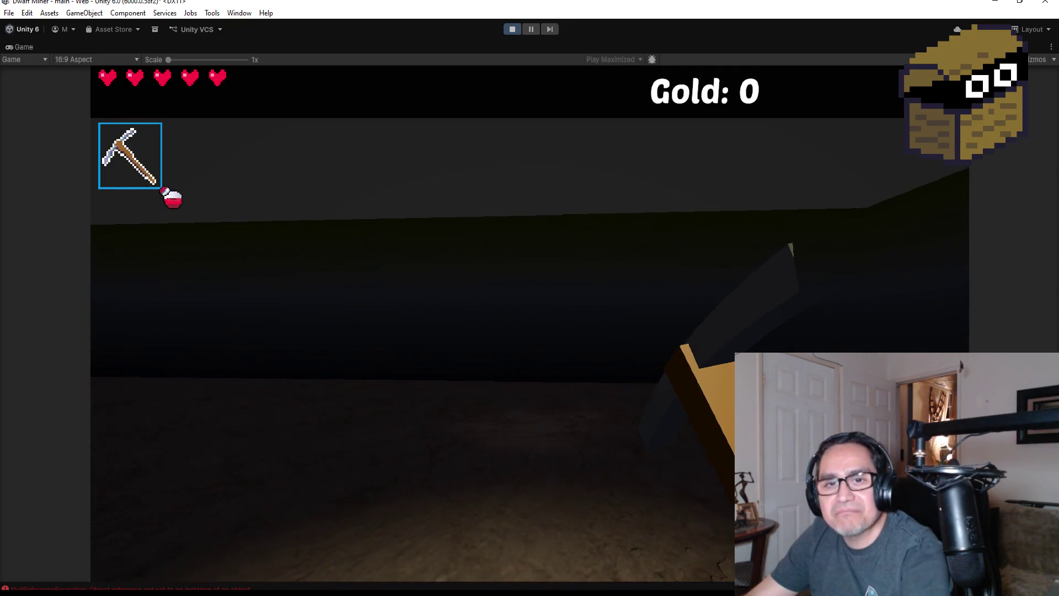
pyautogui.press('w')
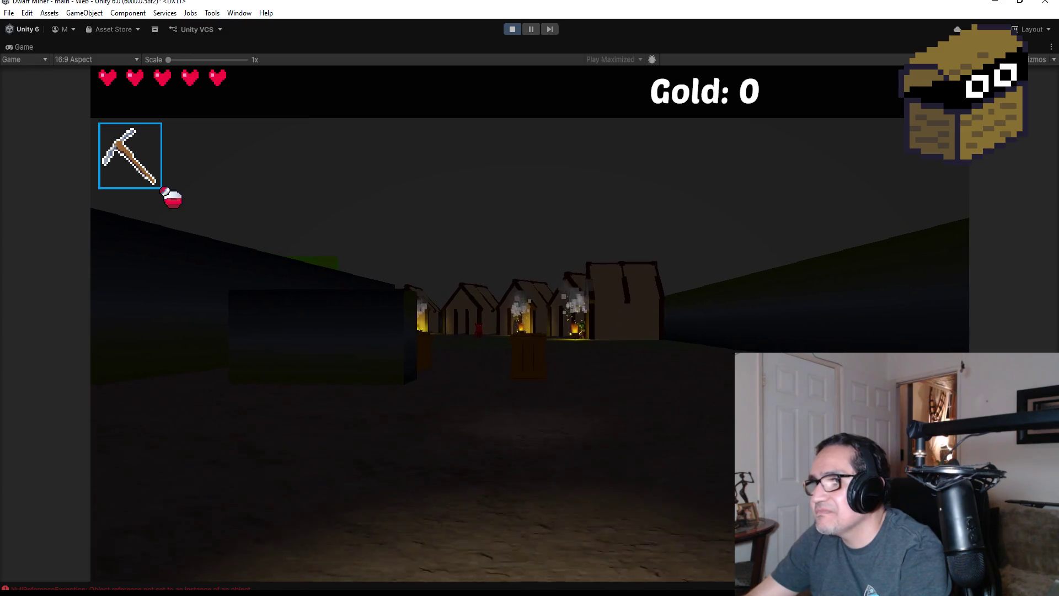
pyautogui.scroll(-1, 530, 298)
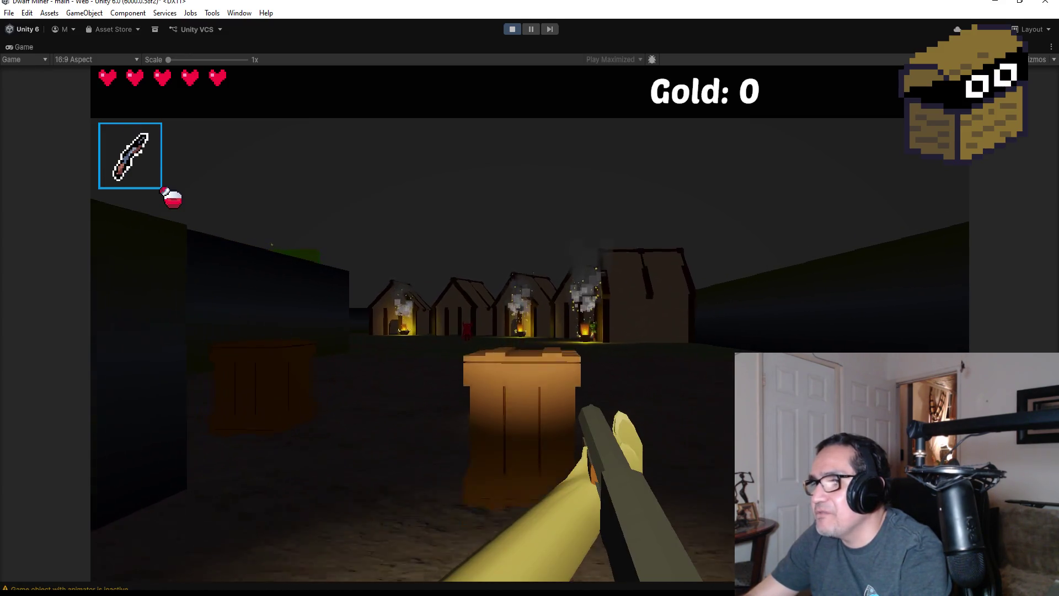
pyautogui.press('w')
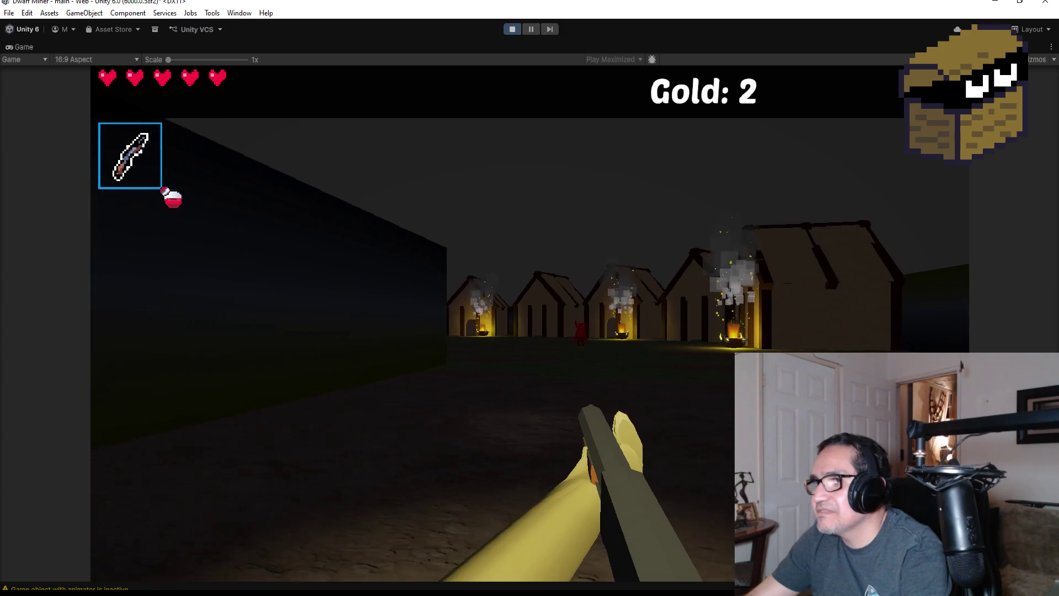
pyautogui.press('w')
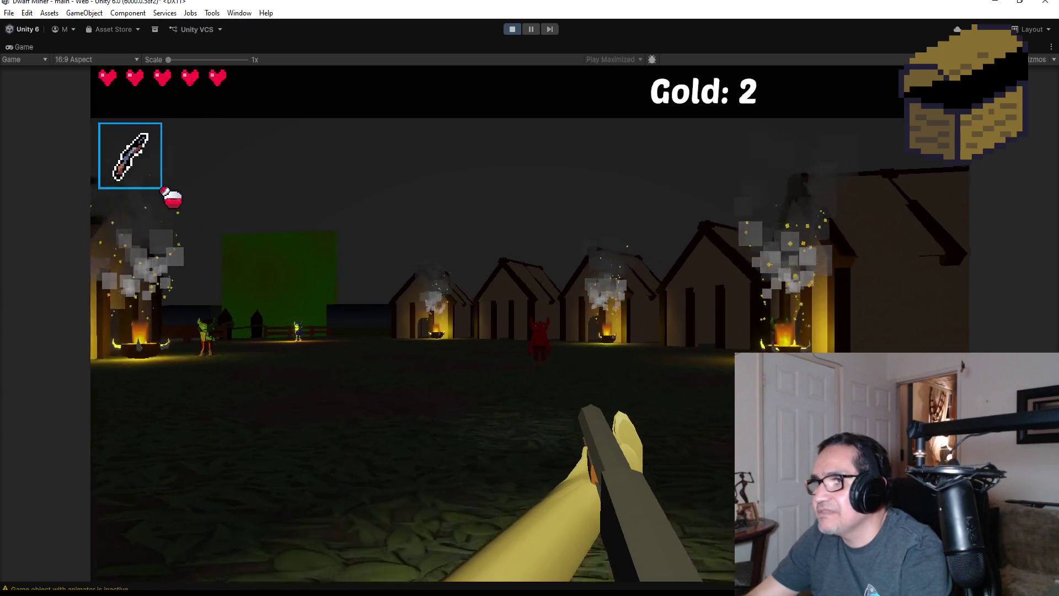
pyautogui.click(530, 298)
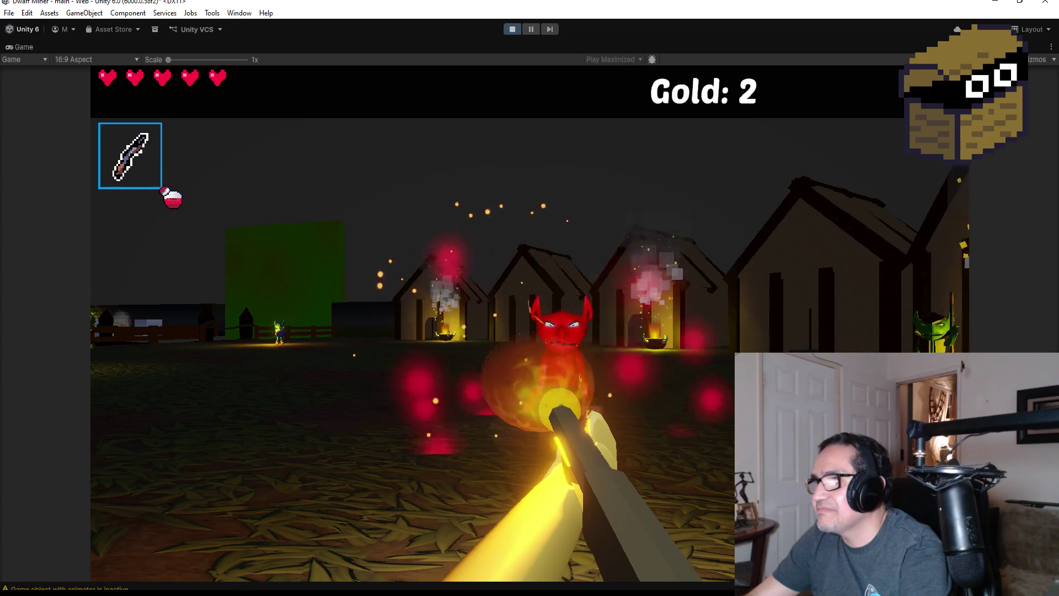
pyautogui.click(530, 298)
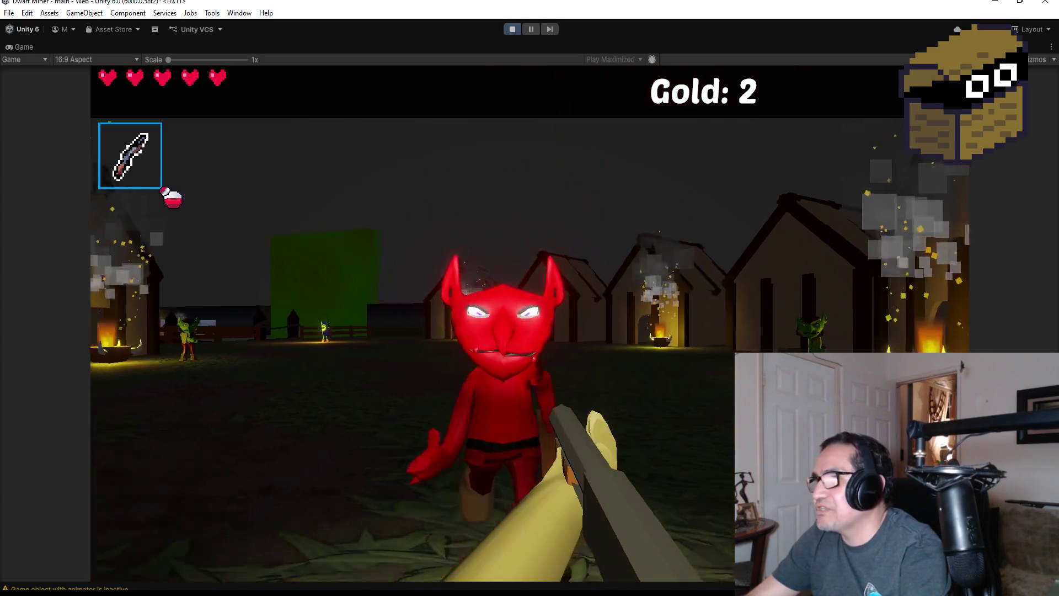
# Fight the goblin near the houses with repeated fireballs, backing off and re-approaching
pyautogui.click(530, 298)
pyautogui.press('w')
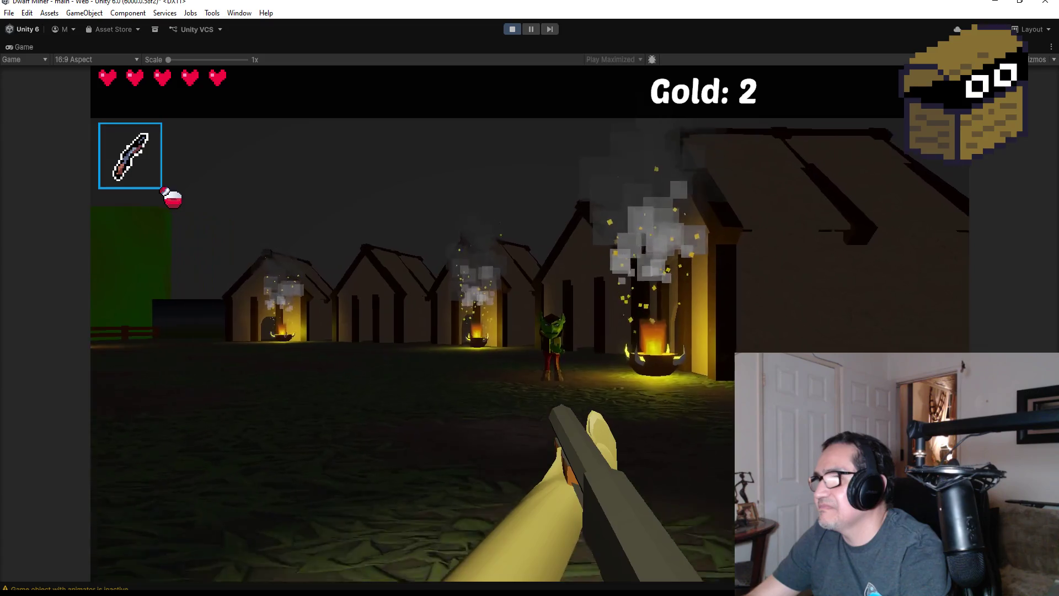
pyautogui.click(530, 298)
pyautogui.click(530, 298)
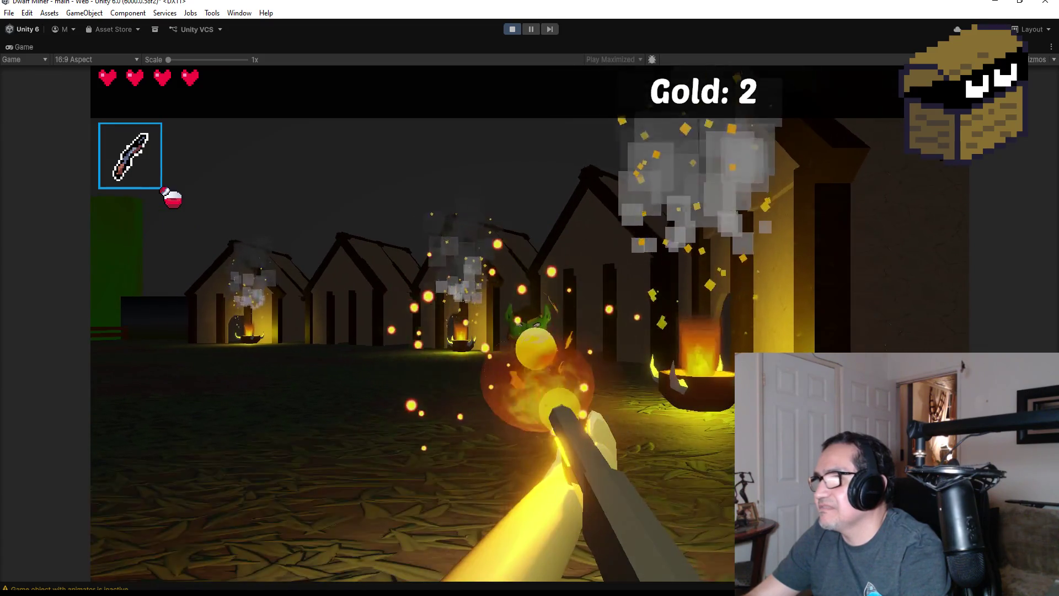
pyautogui.click(529, 298)
pyautogui.press('s')
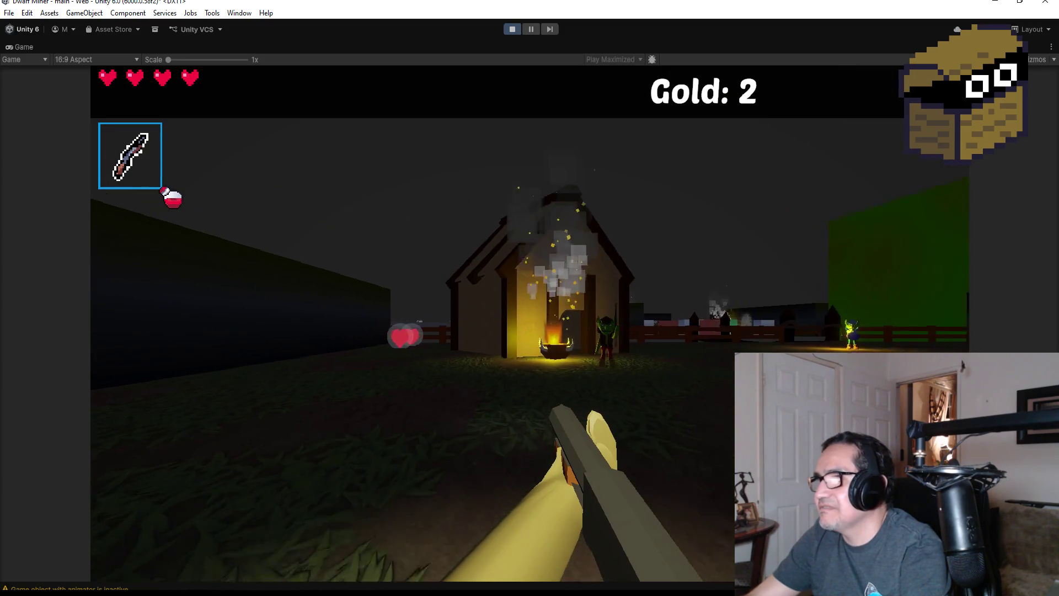
pyautogui.press('w')
pyautogui.click(530, 298)
pyautogui.click(530, 298)
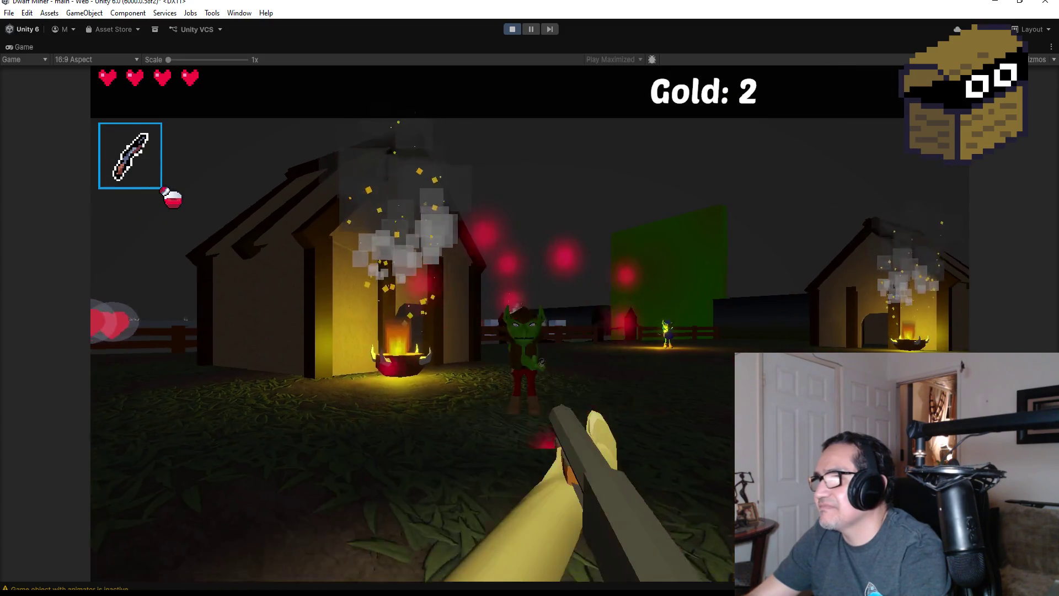
pyautogui.click(530, 298)
# Walk past the houses, collect the heart pickup, and approach the goblin bomber
pyautogui.press('w')
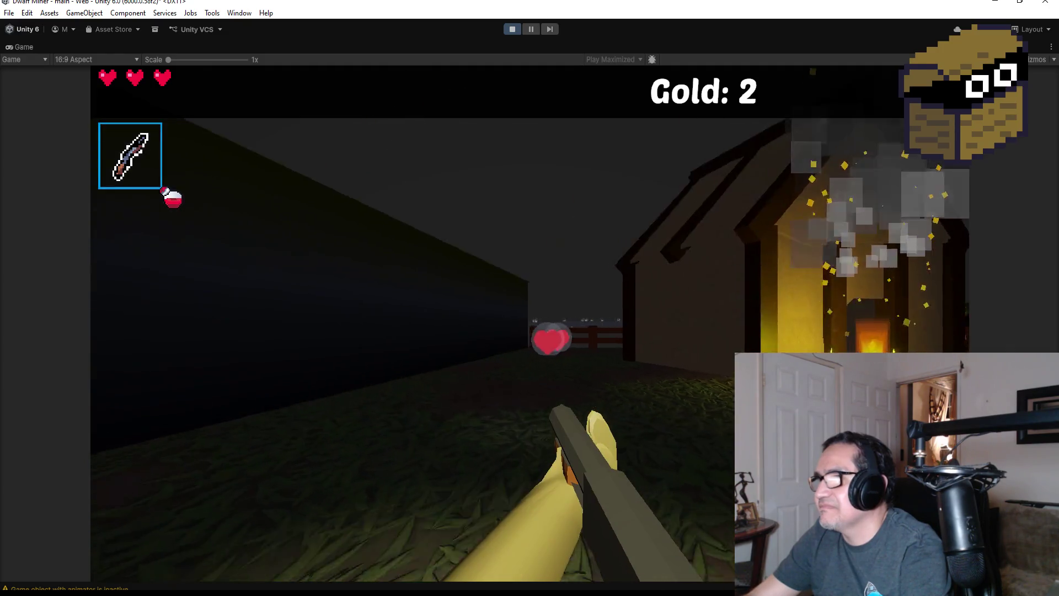
pyautogui.press('w')
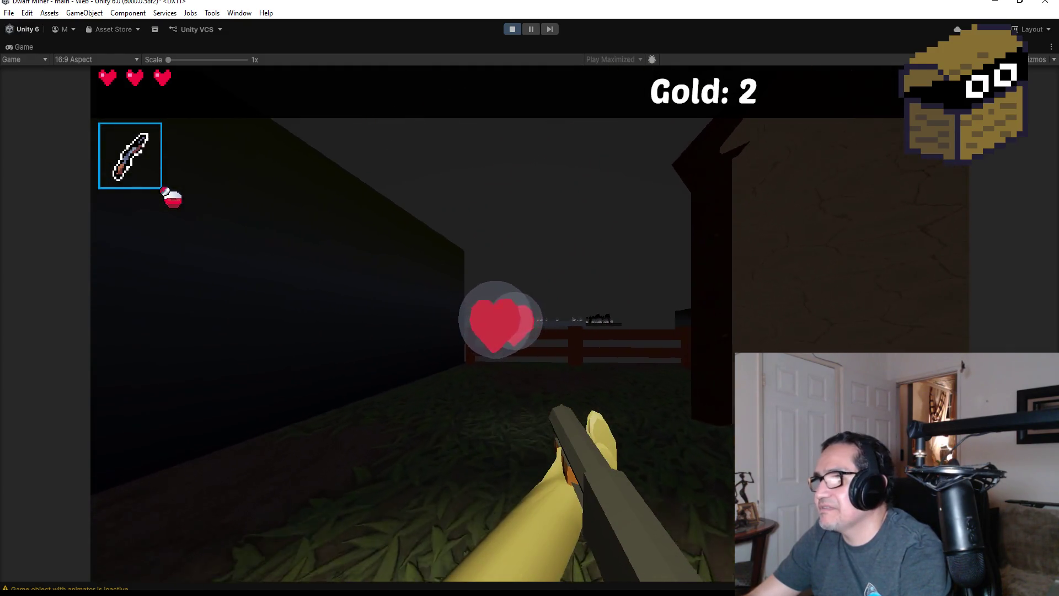
pyautogui.press('w')
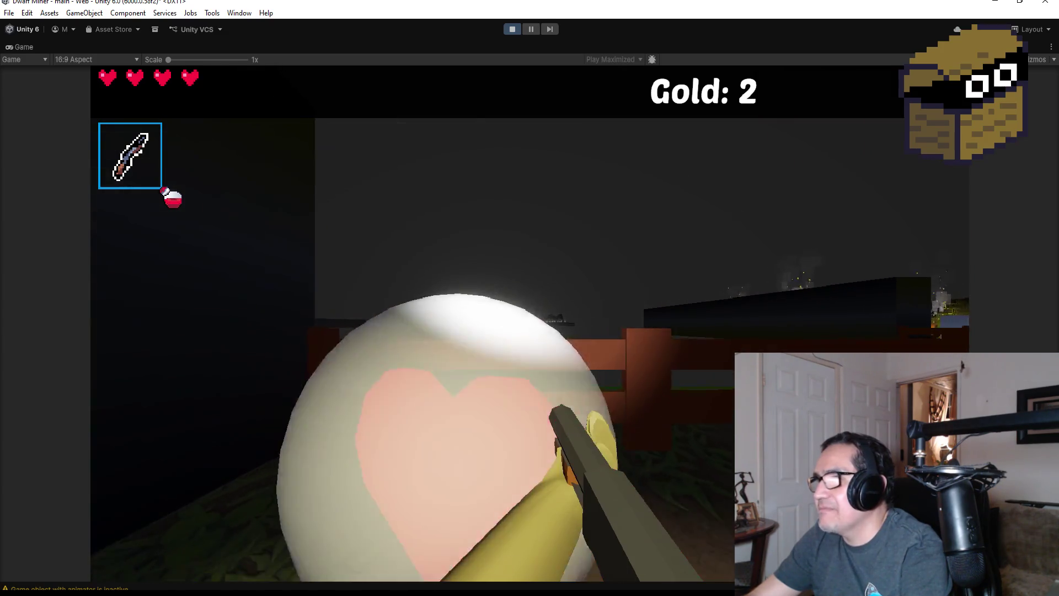
pyautogui.press('w')
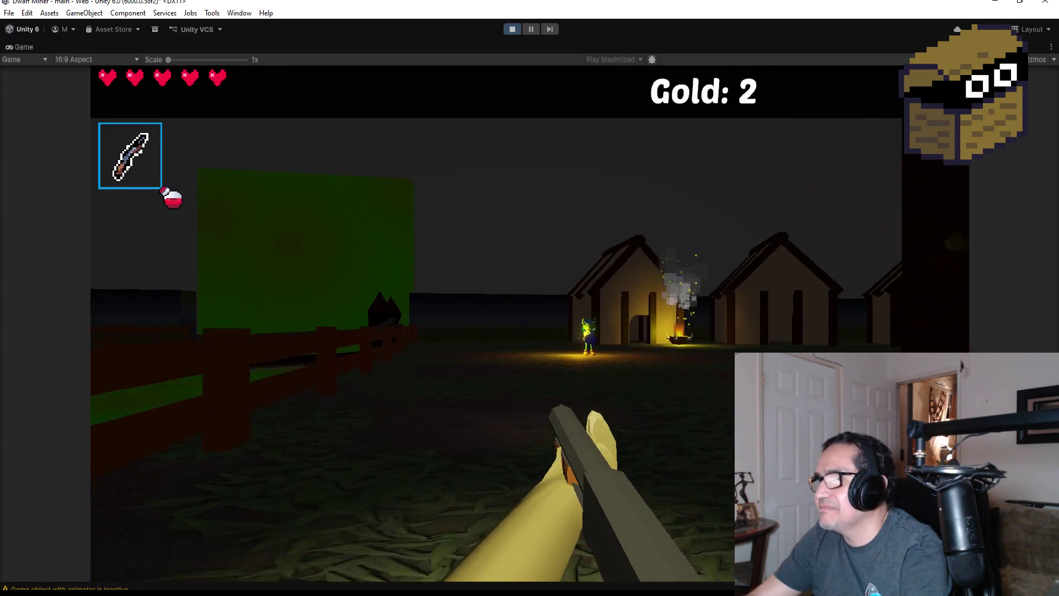
pyautogui.press('w')
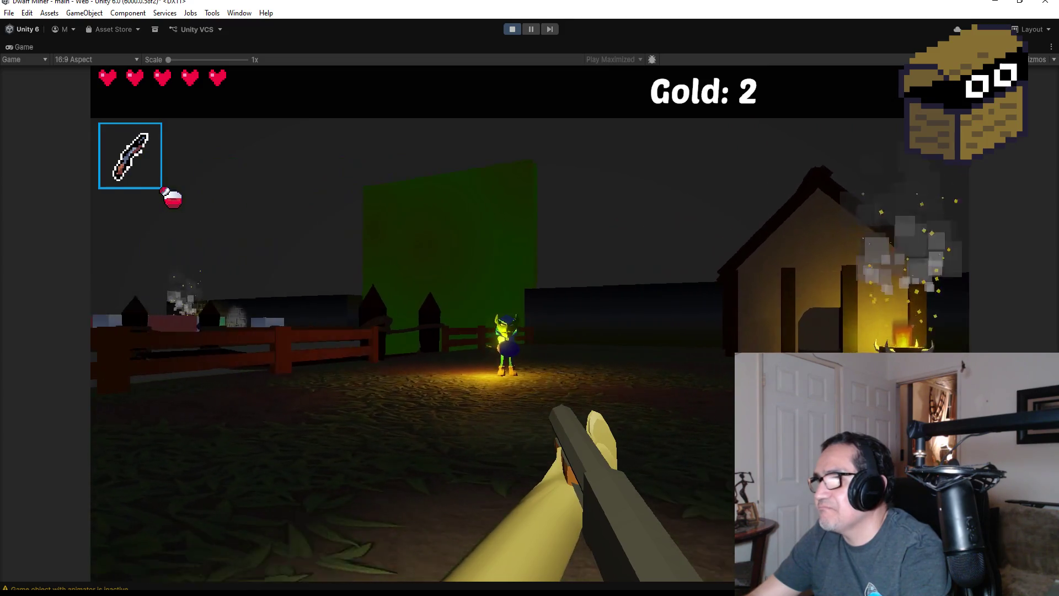
pyautogui.press('w')
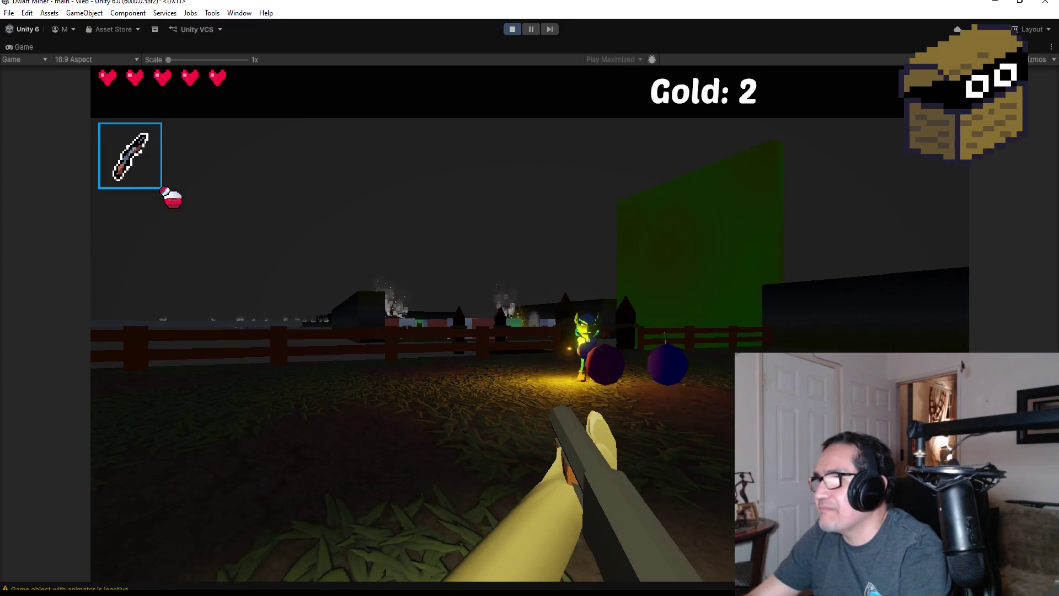
# Strafe around the goblin bomber watching its bombs, shoot it, then pause and stop Play mode
pyautogui.press('d')
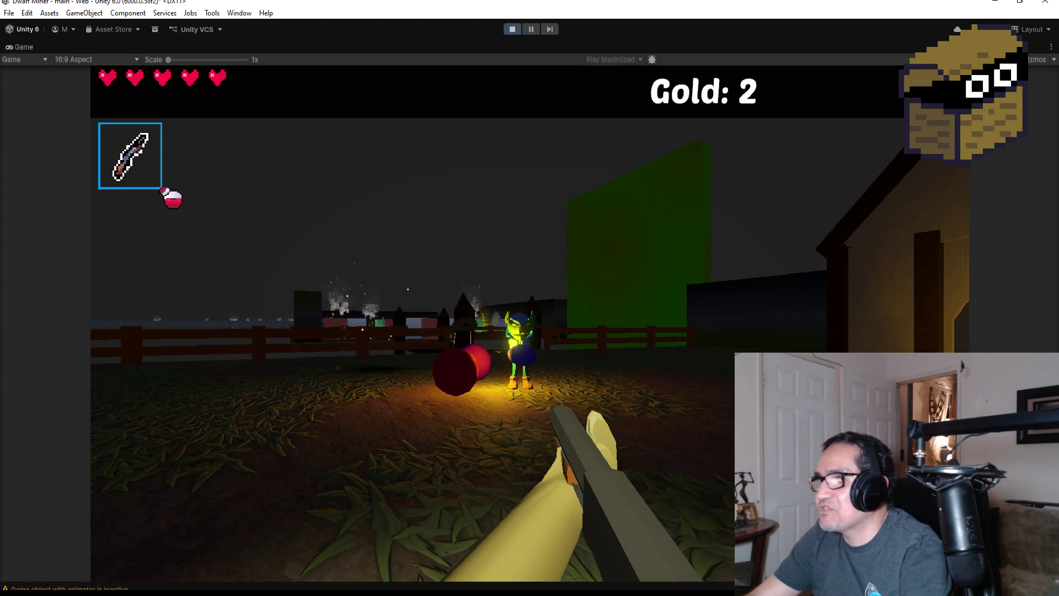
pyautogui.press('a')
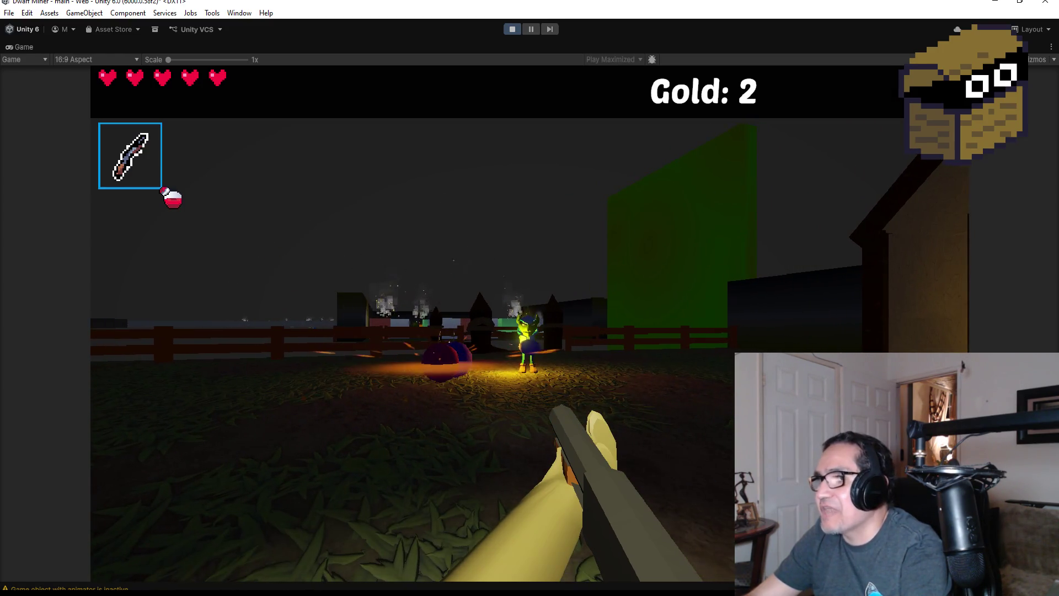
pyautogui.press('d')
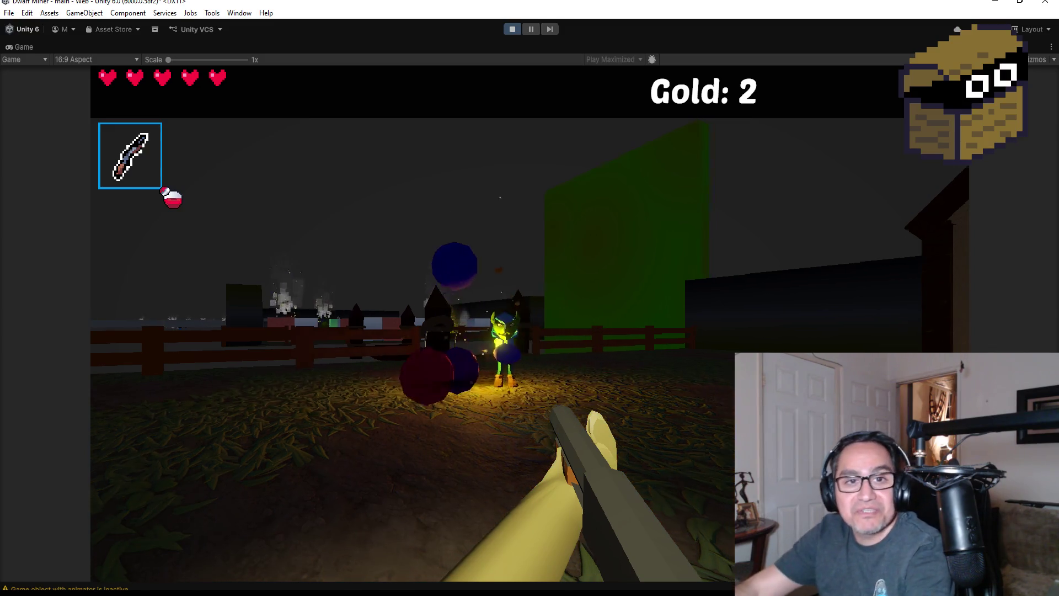
pyautogui.moveTo(530, 298)
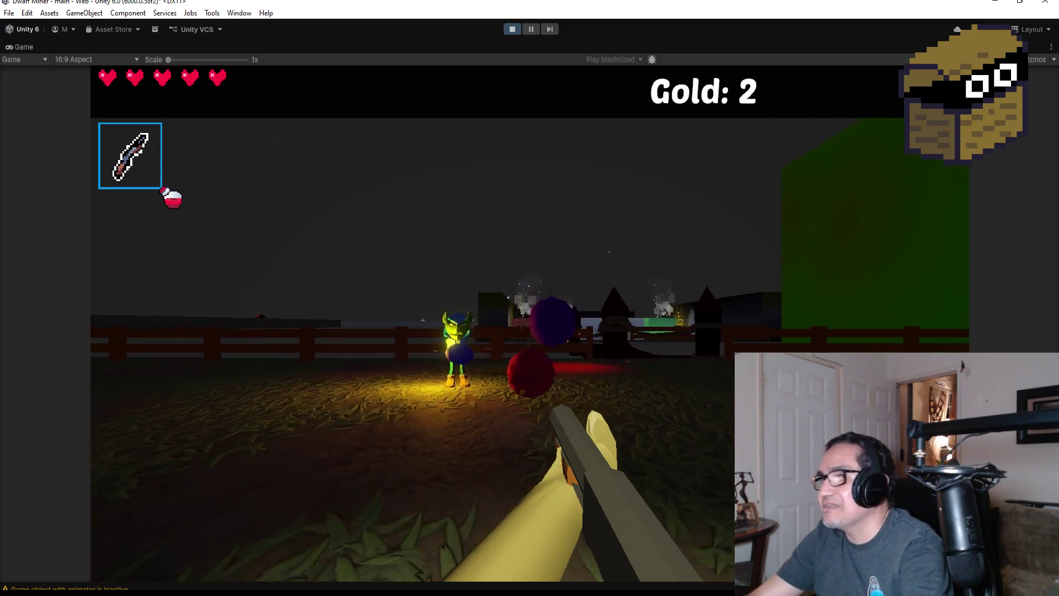
pyautogui.click(530, 298)
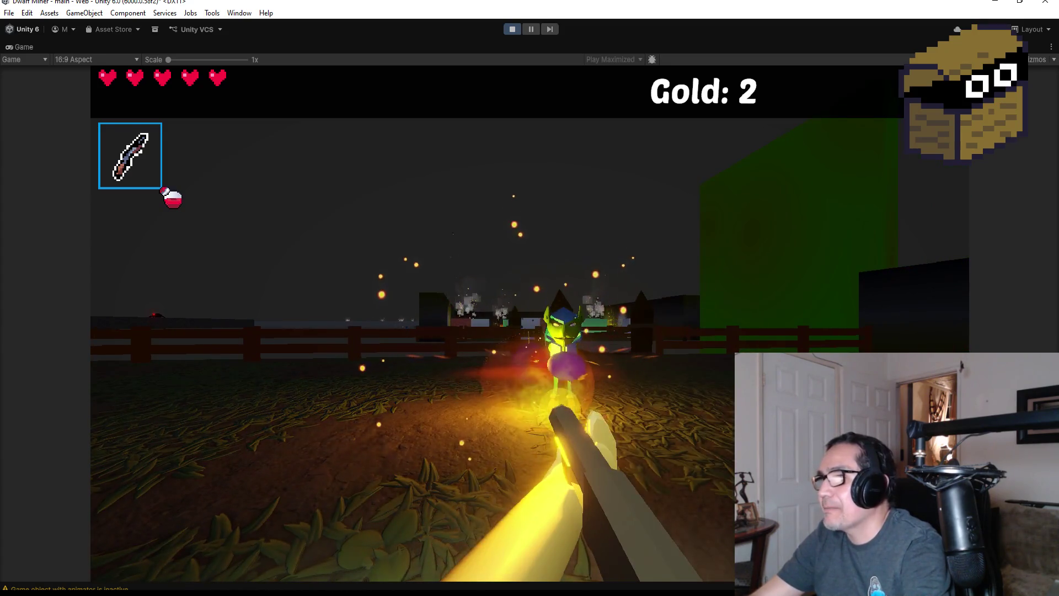
pyautogui.click(530, 298)
pyautogui.press('Escape')
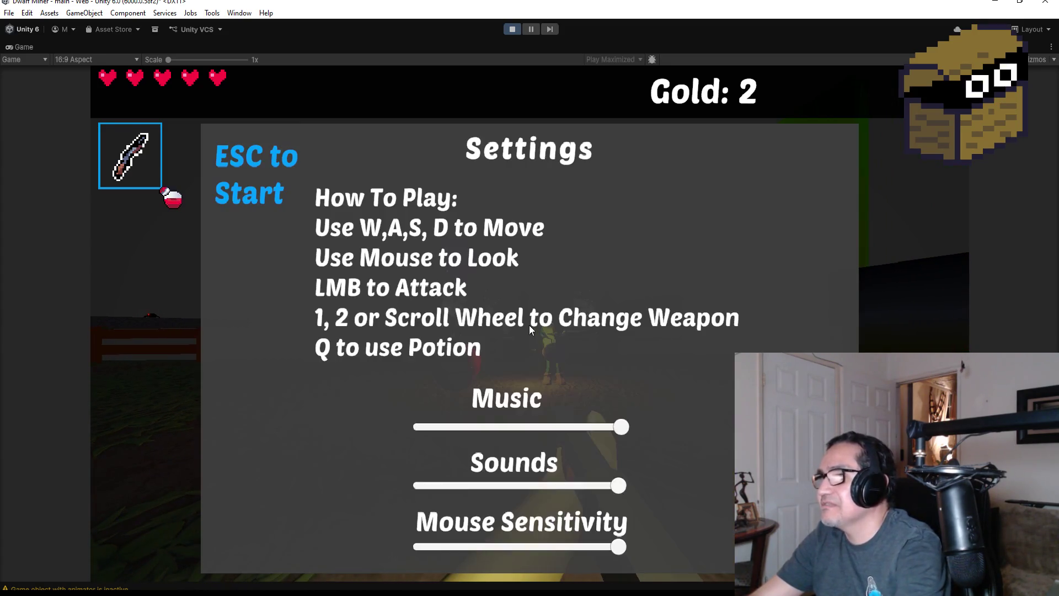
pyautogui.click(518, 34)
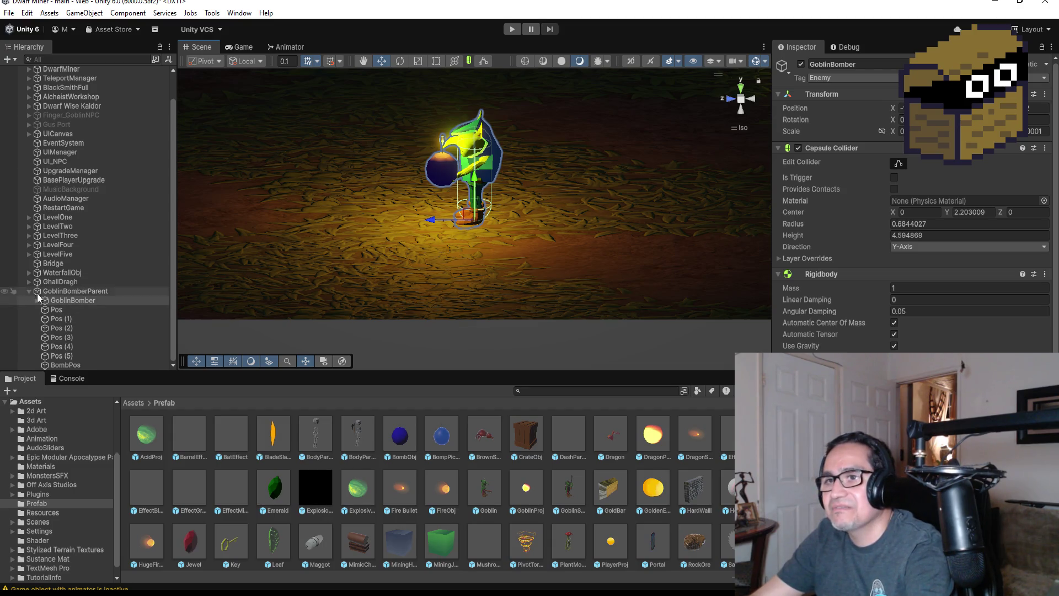
pyautogui.click(65, 292)
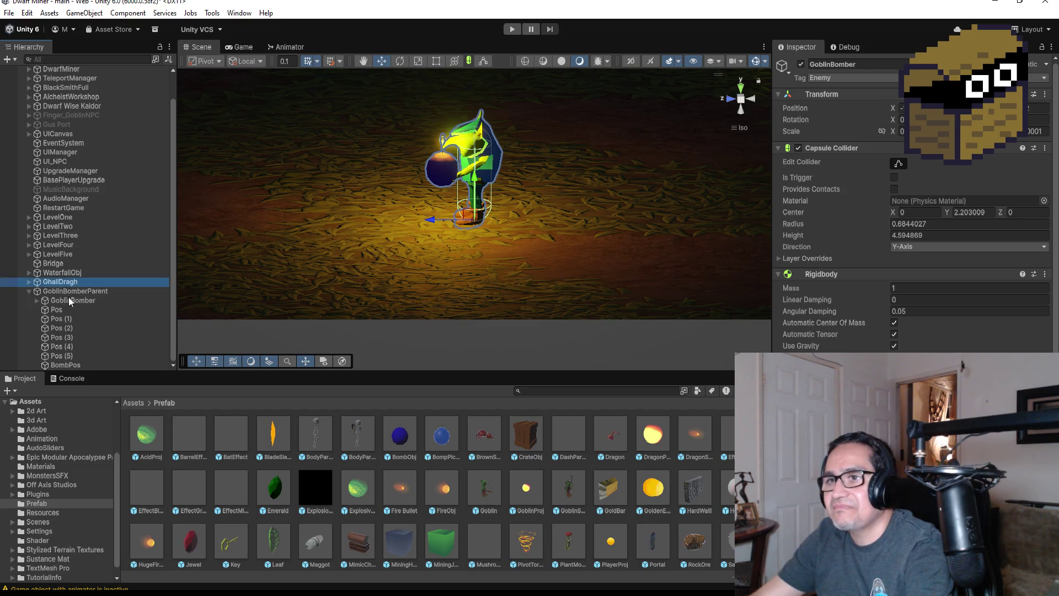
pyautogui.click(72, 301)
pyautogui.press('f')
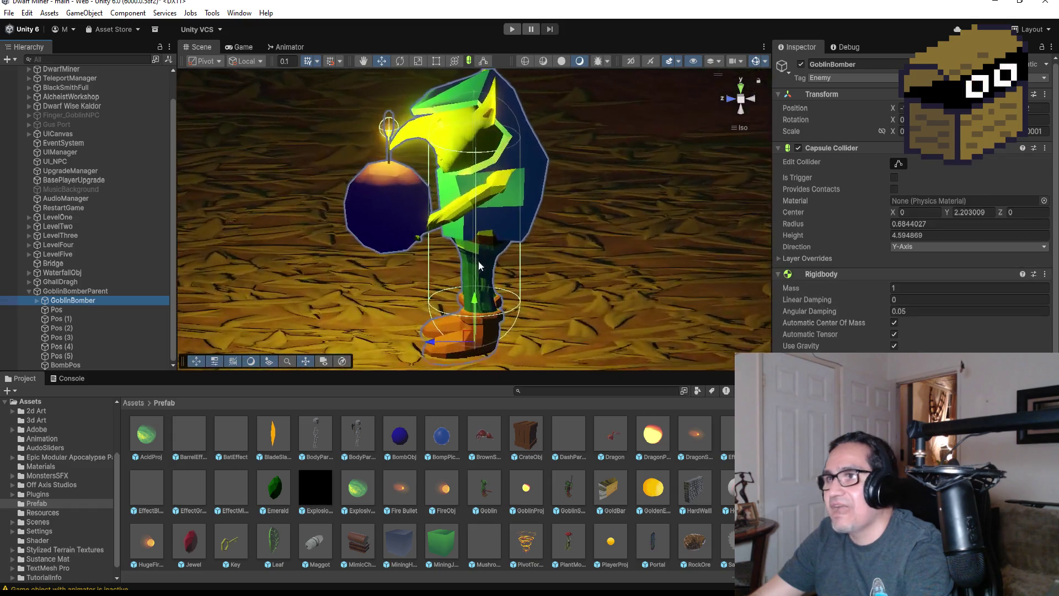
pyautogui.moveTo(567, 238)
pyautogui.mouseDown()
pyautogui.moveTo(796, 231)
pyautogui.moveTo(713, 215)
pyautogui.mouseUp()
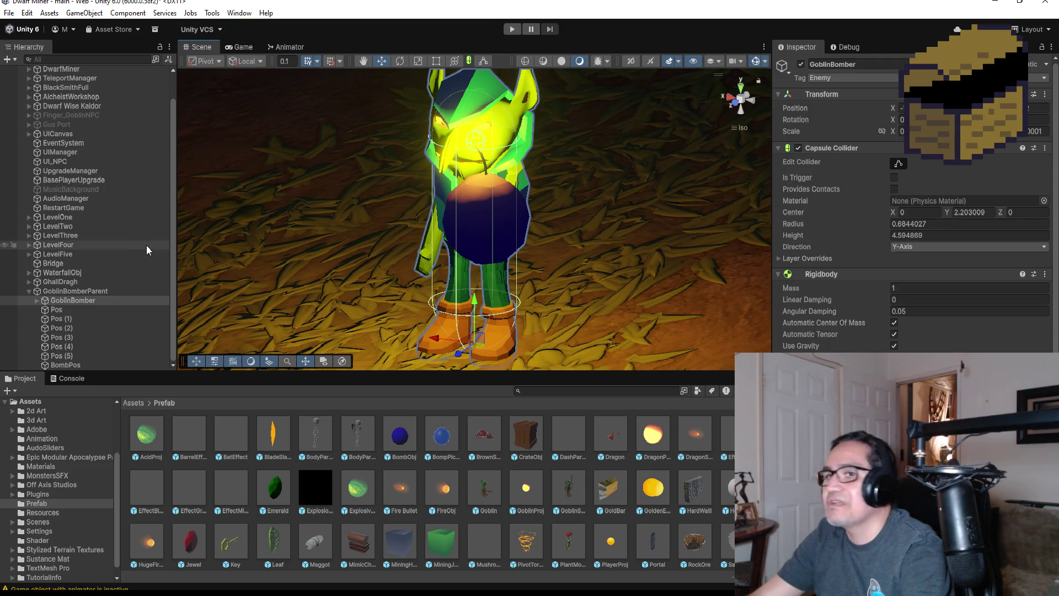
pyautogui.click(38, 303)
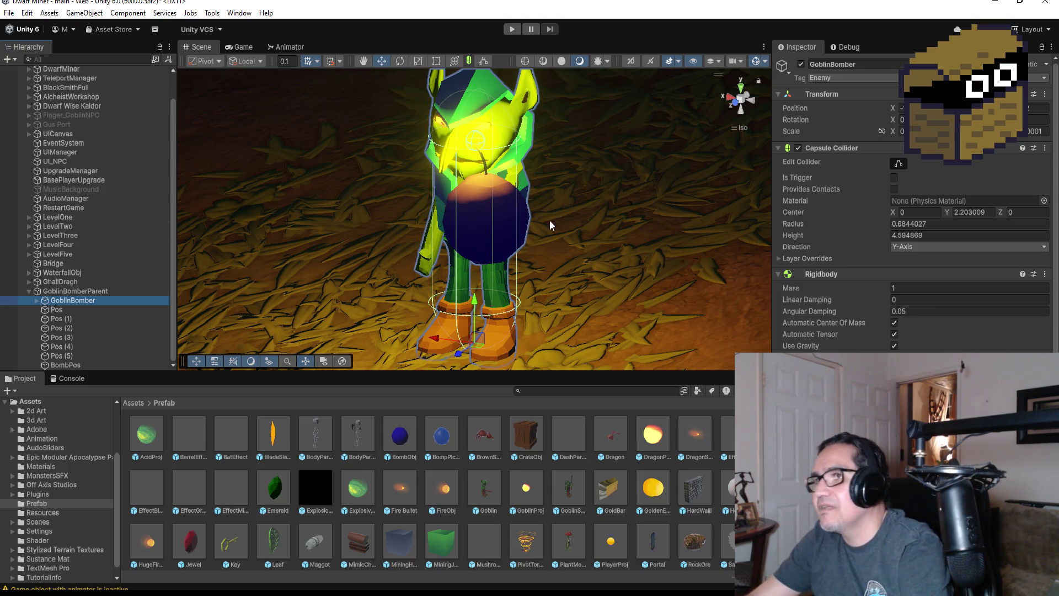
pyautogui.scroll(5, 551, 226)
pyautogui.moveTo(596, 172)
pyautogui.keyDown('alt'); pyautogui.mouseDown()
pyautogui.moveTo(392, 157)
pyautogui.moveTo(367, 220)
pyautogui.moveTo(477, 161)
pyautogui.mouseUp(); pyautogui.keyUp('alt')
pyautogui.scroll(-5, 517, 252)
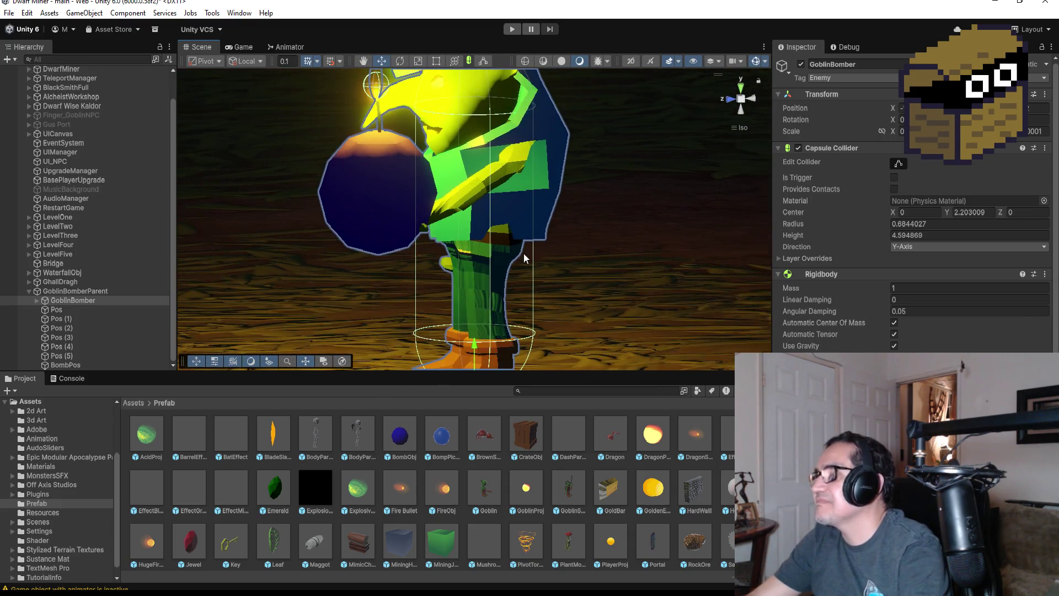
pyautogui.click(76, 302)
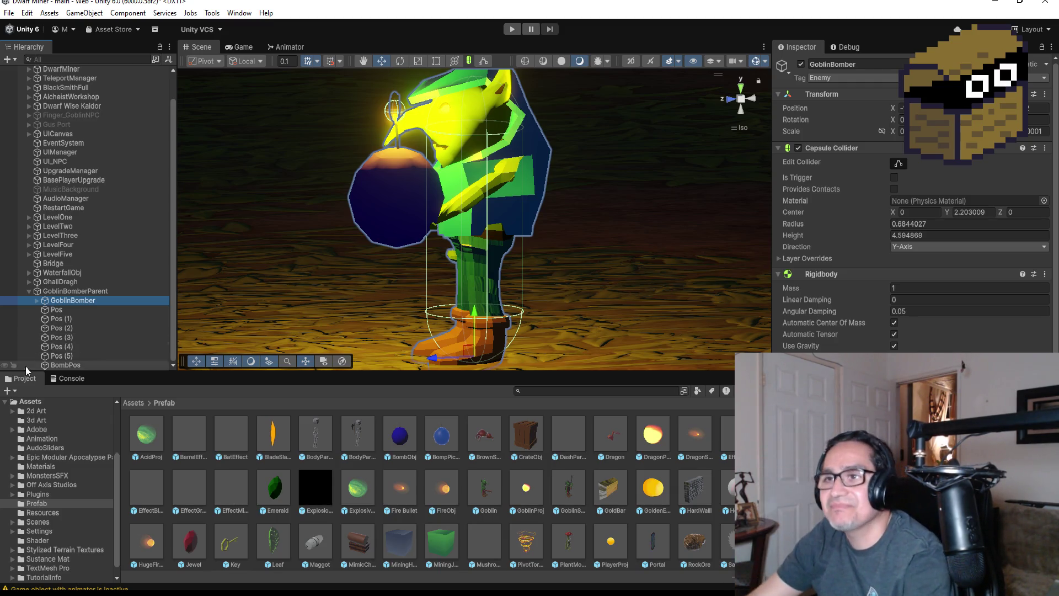
pyautogui.scroll(-3, 513, 214)
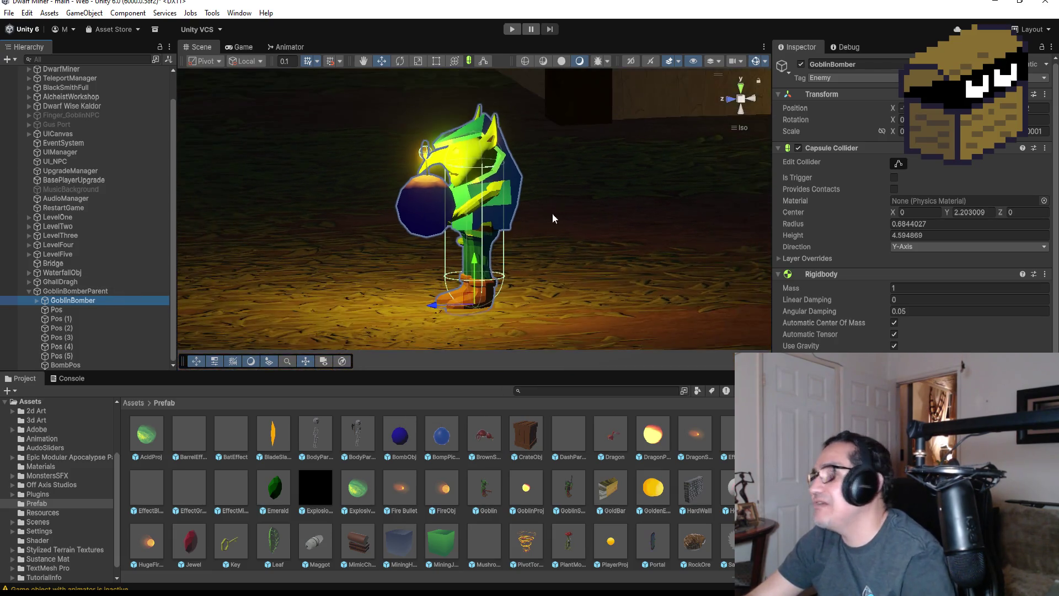
pyautogui.moveTo(497, 218)
pyautogui.keyDown('alt'); pyautogui.mouseDown()
pyautogui.moveTo(655, 234)
pyautogui.moveTo(651, 243)
pyautogui.mouseUp(); pyautogui.keyUp('alt')
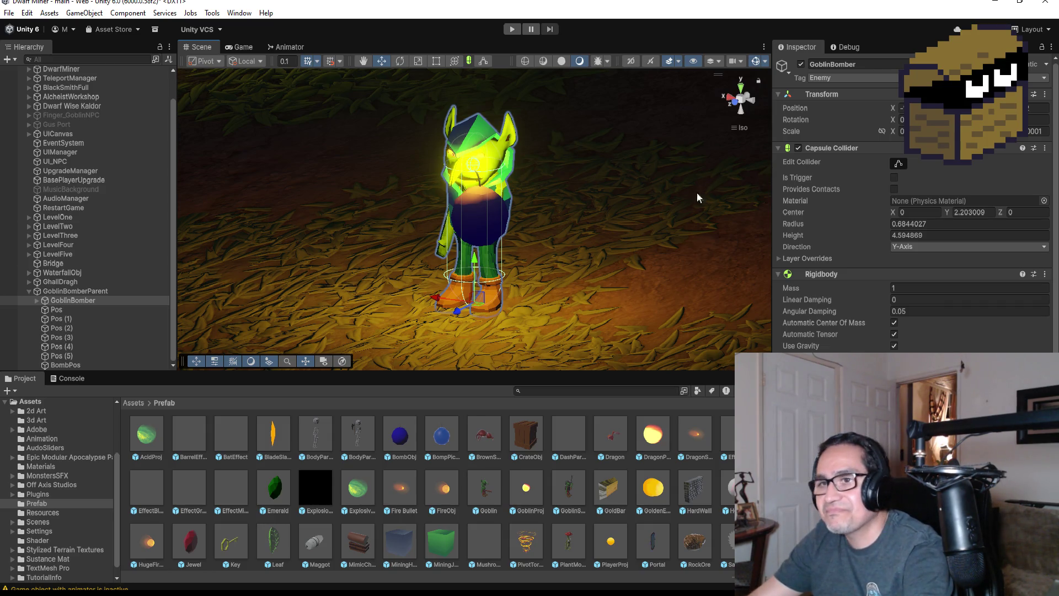
pyautogui.scroll(-4, 374, 231)
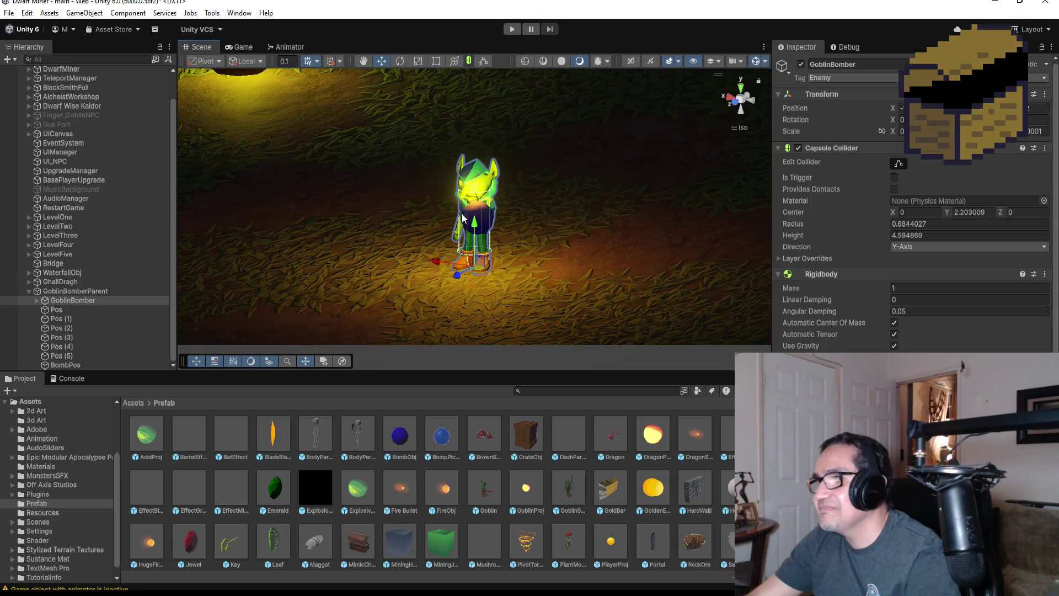
pyautogui.scroll(-2, 463, 218)
pyautogui.moveTo(463, 218); pyautogui.dragTo(471, 259)
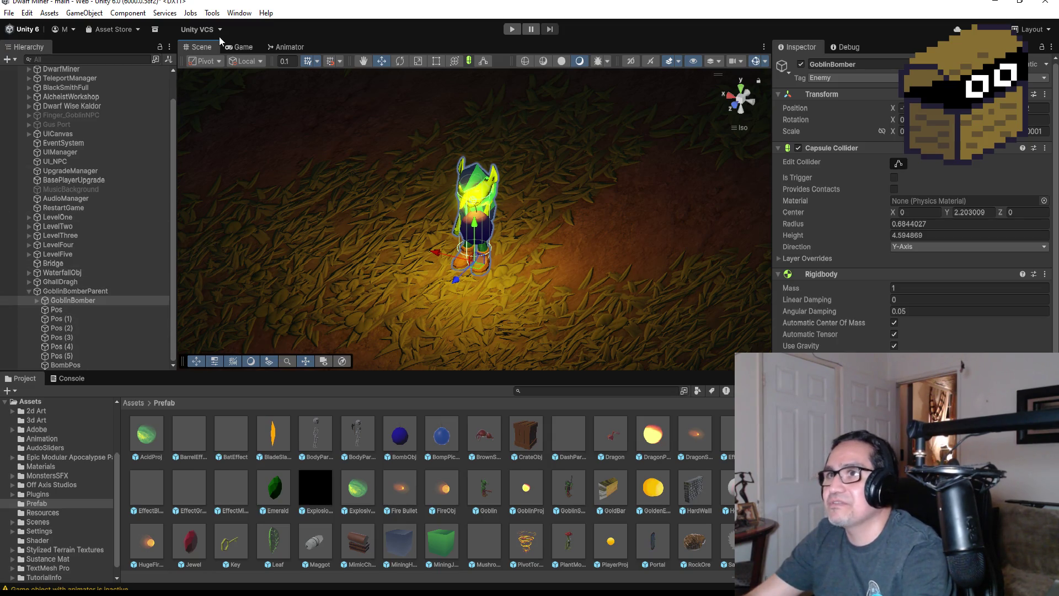
pyautogui.click(241, 13)
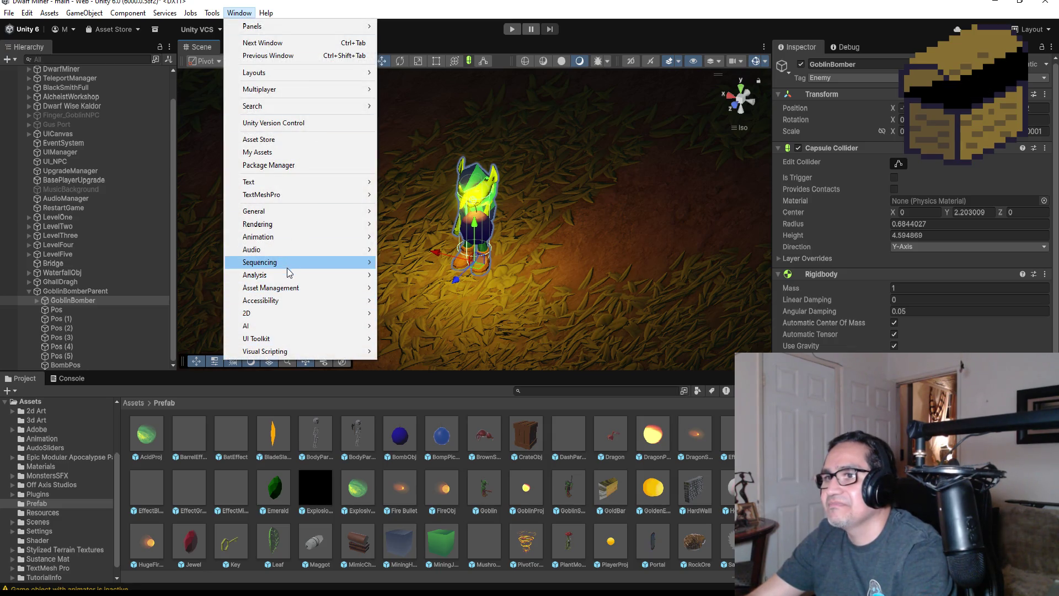
# Open the Animation window and select GoblinBomber in the Hierarchy
pyautogui.moveTo(287, 238)
pyautogui.click(409, 239)
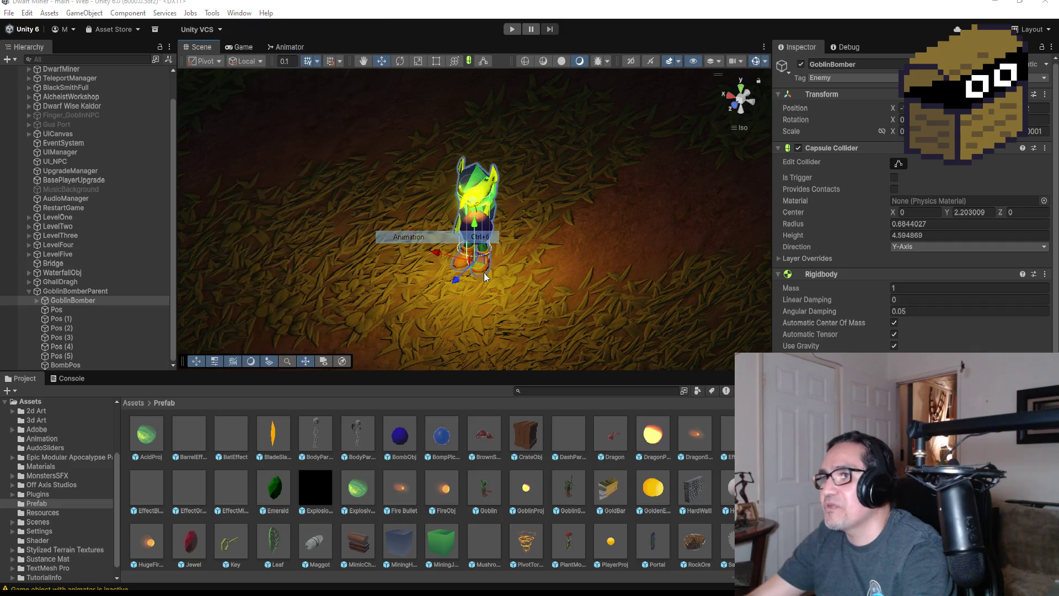
pyautogui.click(81, 335)
pyautogui.click(76, 302)
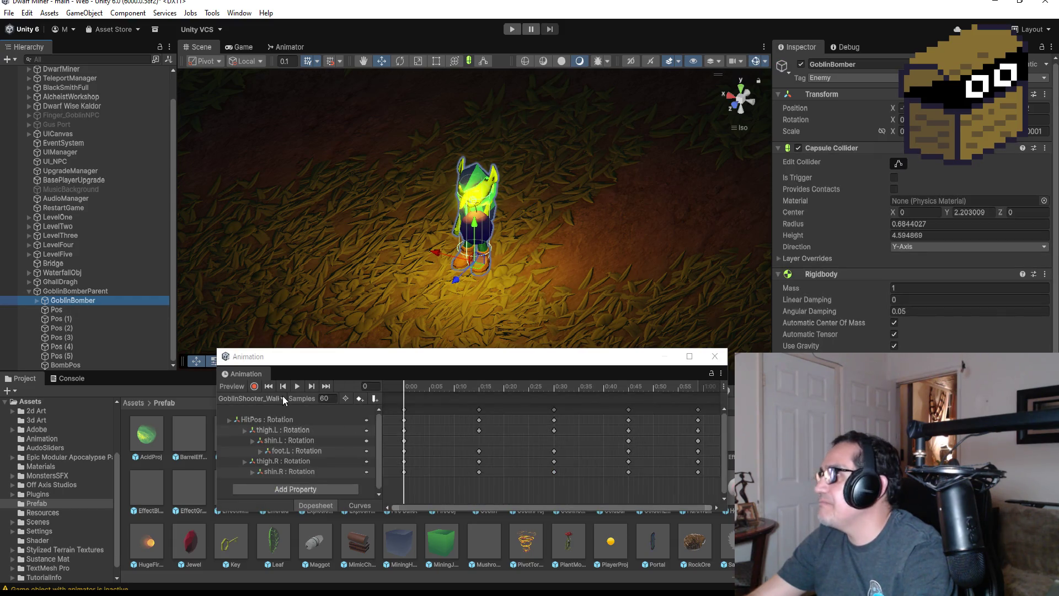
# Remove GoblinBomber's Animator component and start creating a new animation clip
pyautogui.scroll(-5, 905, 348)
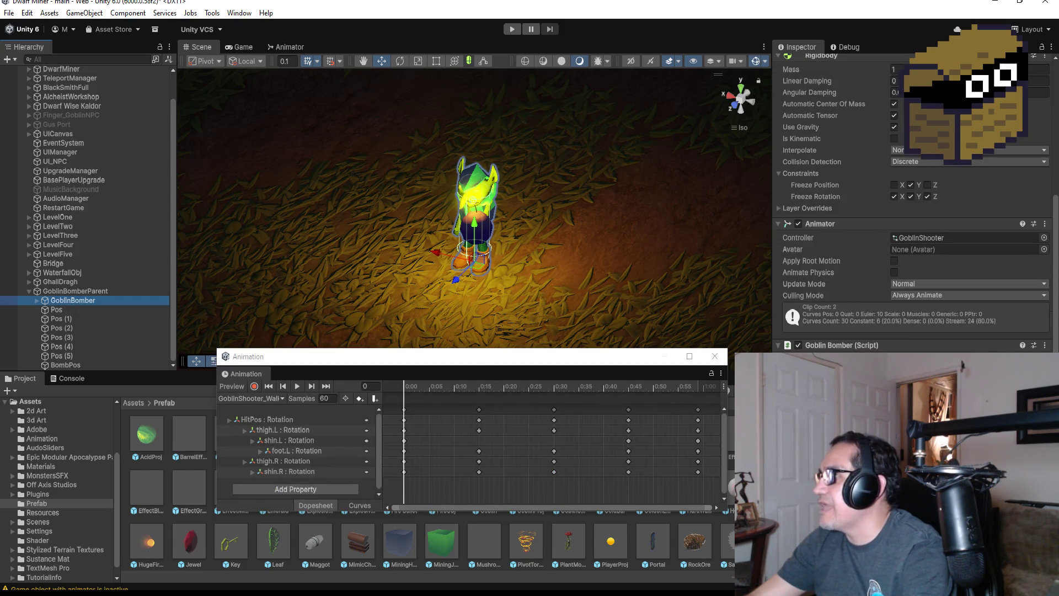
pyautogui.click(1044, 224)
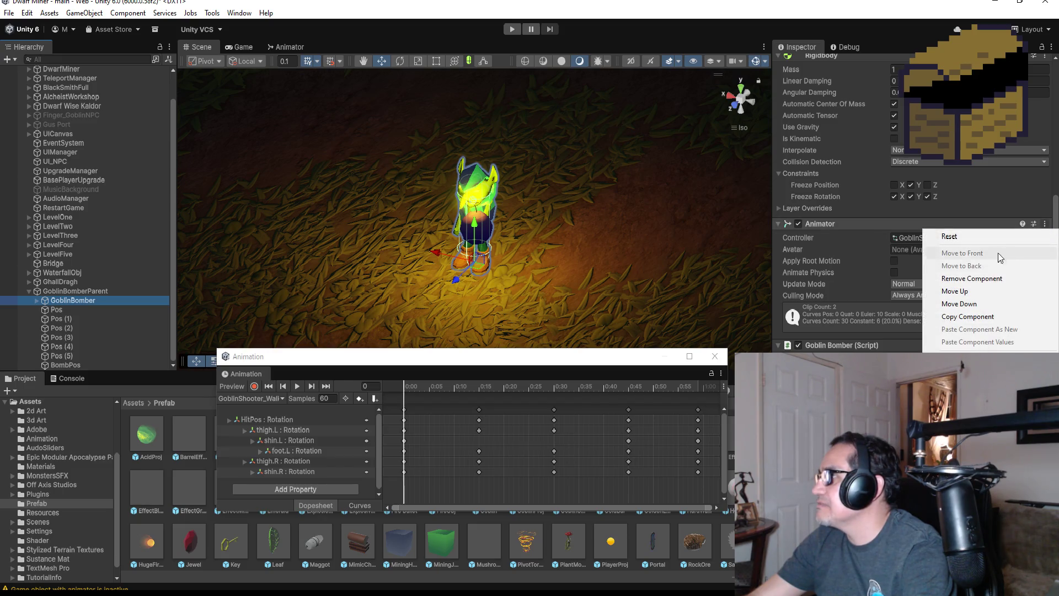
pyautogui.click(983, 283)
pyautogui.scroll(-2, 909, 330)
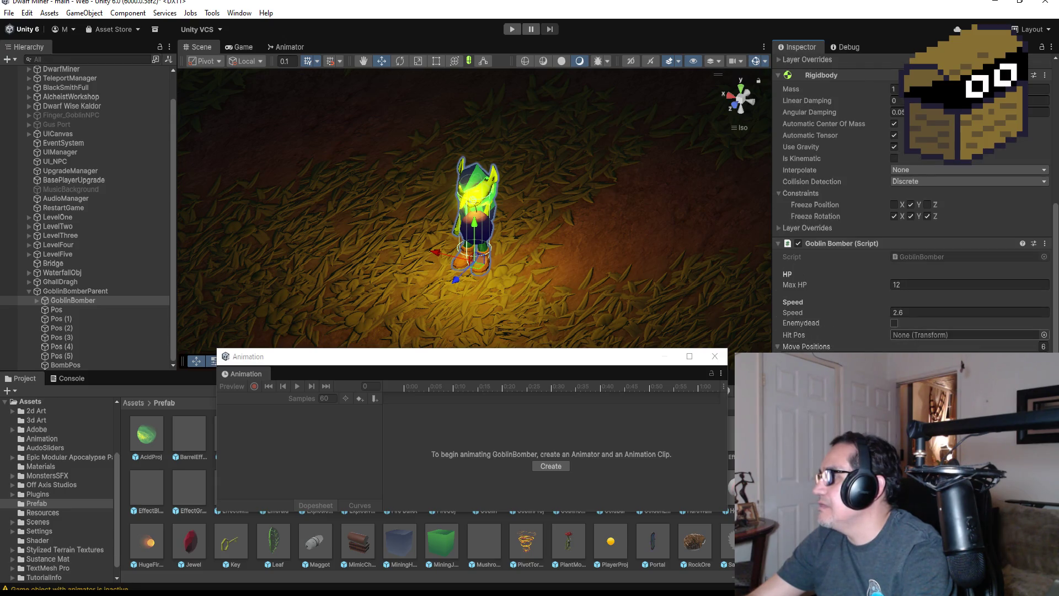
pyautogui.scroll(5, 909, 329)
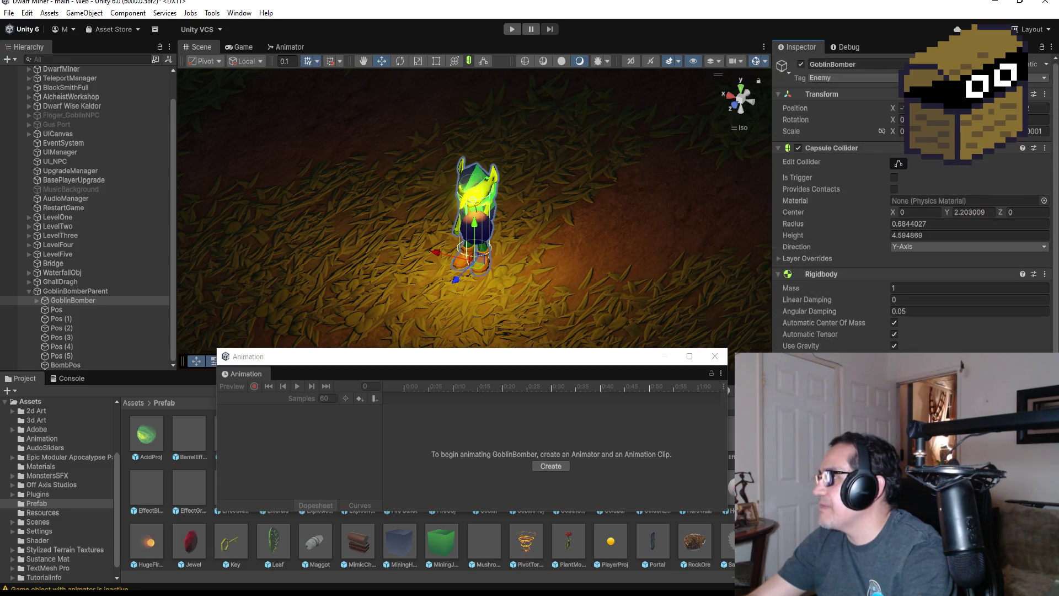
pyautogui.click(564, 466)
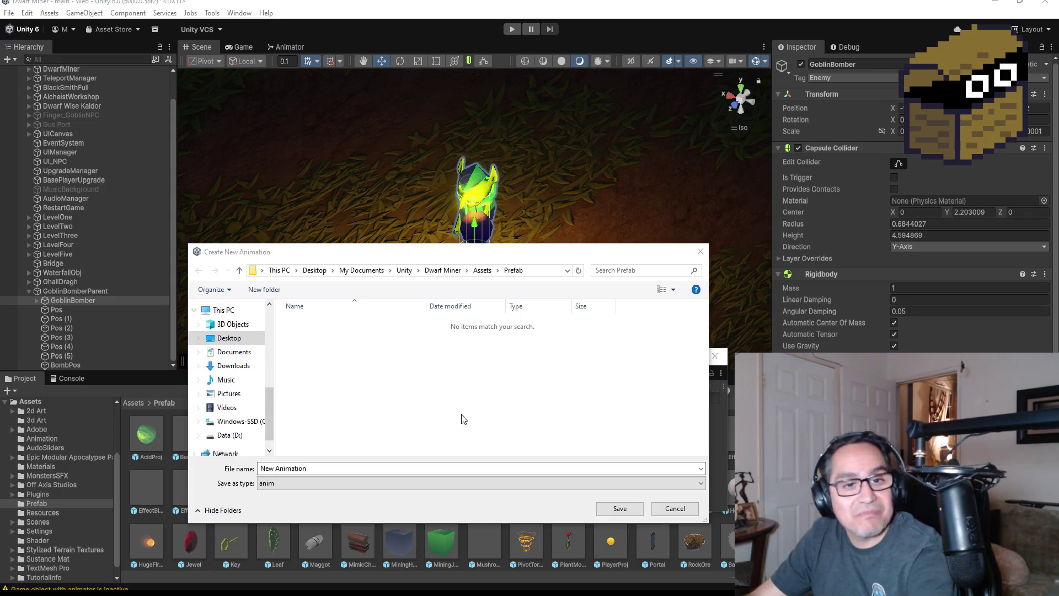
# Name the new clip GoblinBomber_Walk and save it in the Prefab folder
pyautogui.click(339, 468)
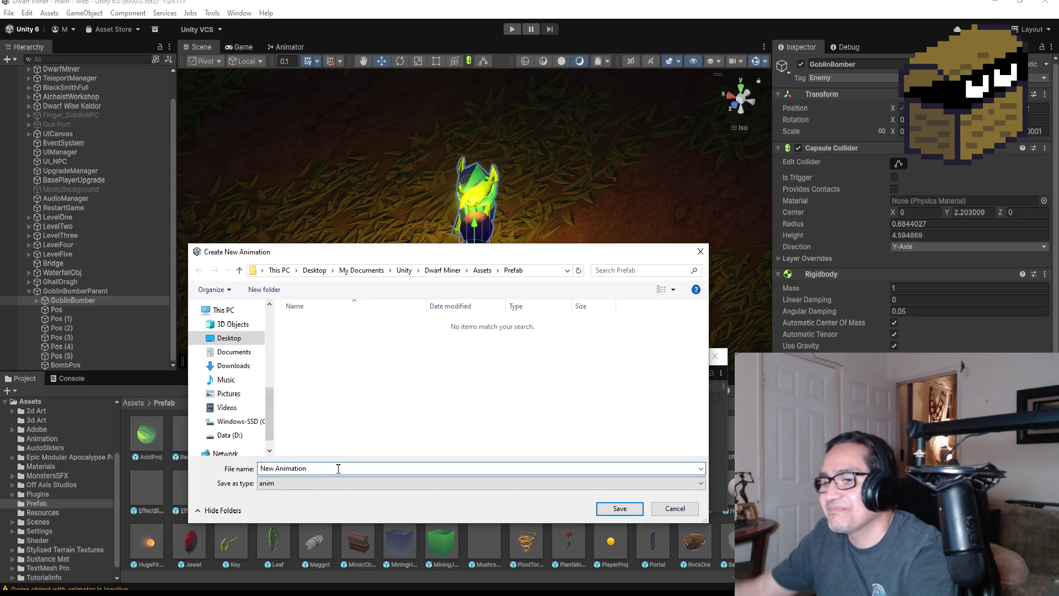
pyautogui.press('BackSpace')
pyautogui.press('BackSpace')
pyautogui.press('BackSpace')
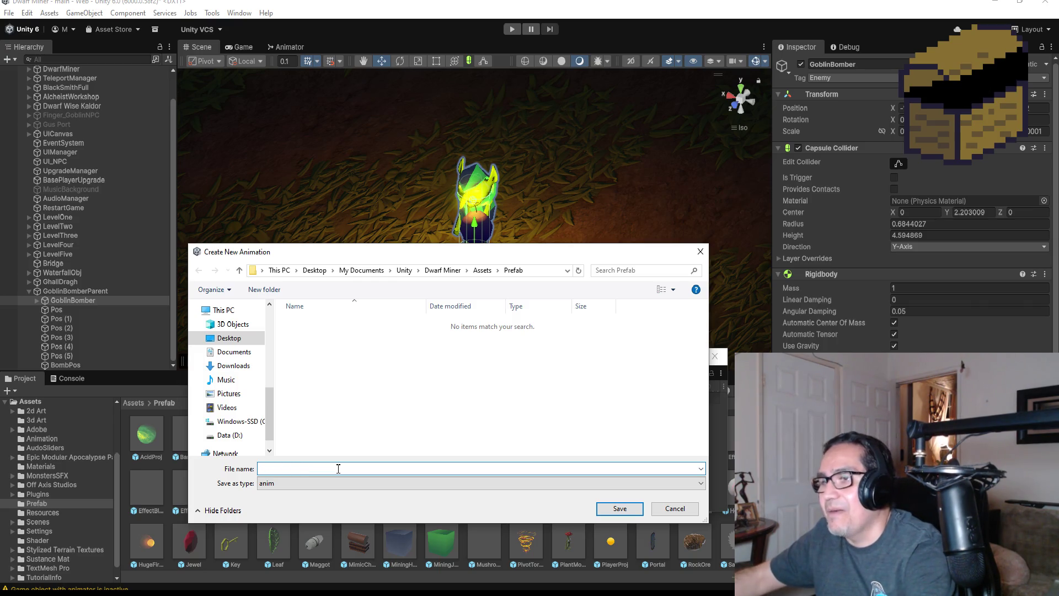
pyautogui.write('Goblin')
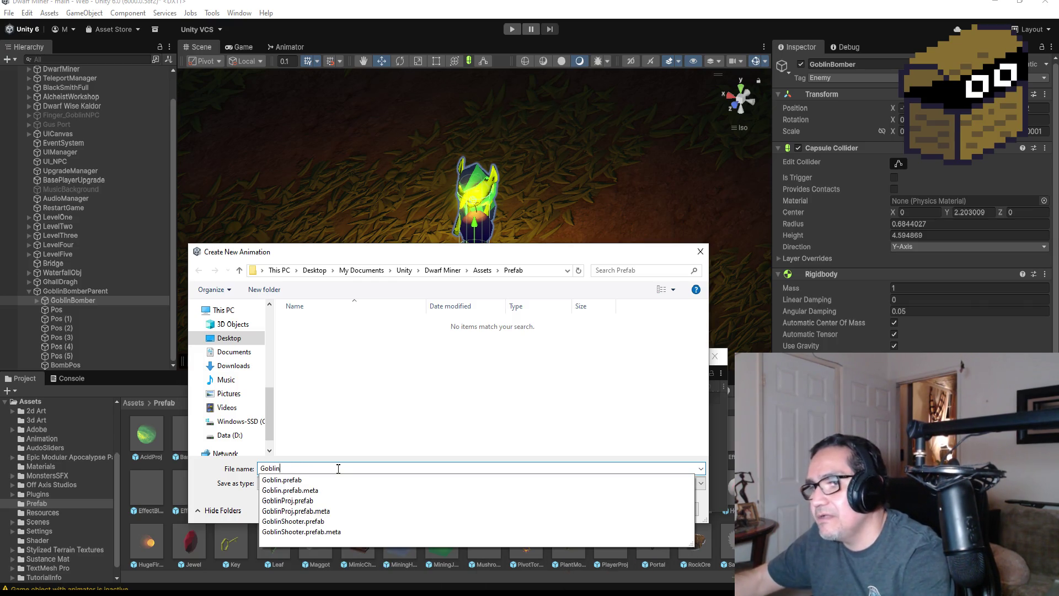
pyautogui.write('Bomber')
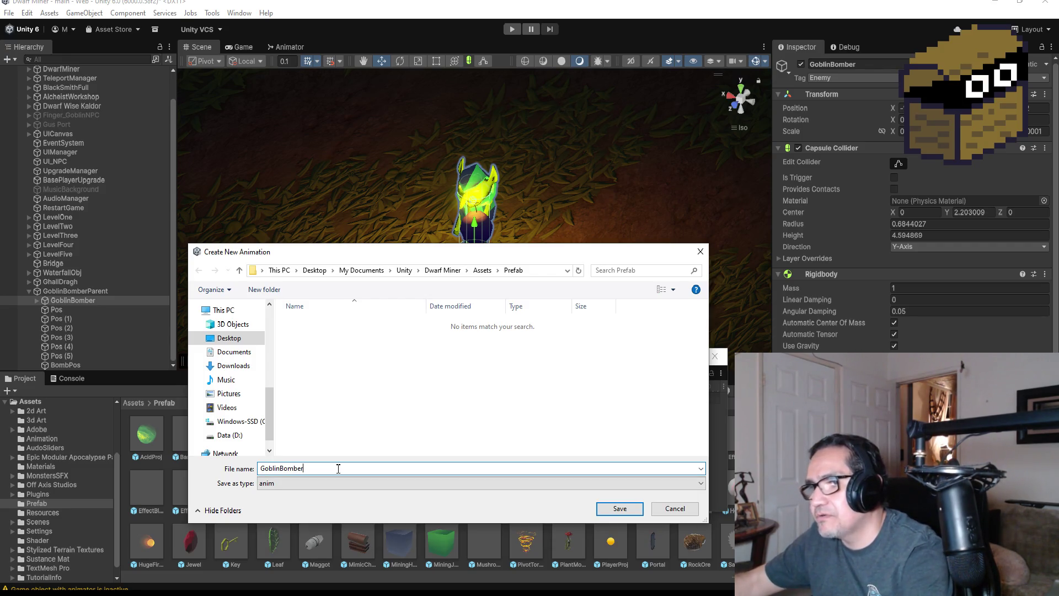
pyautogui.write('_Walk')
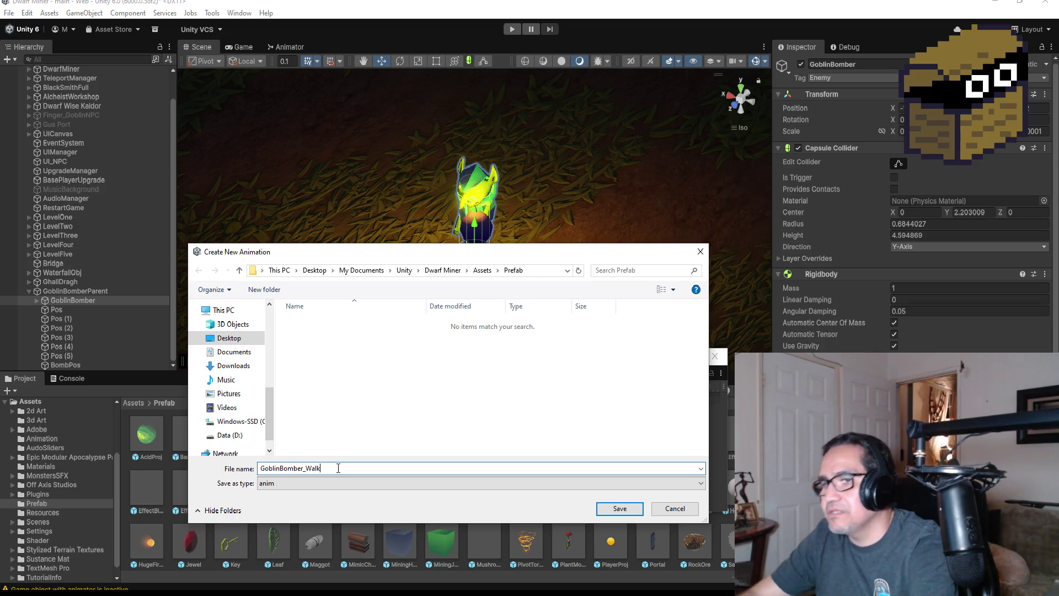
pyautogui.click(619, 508)
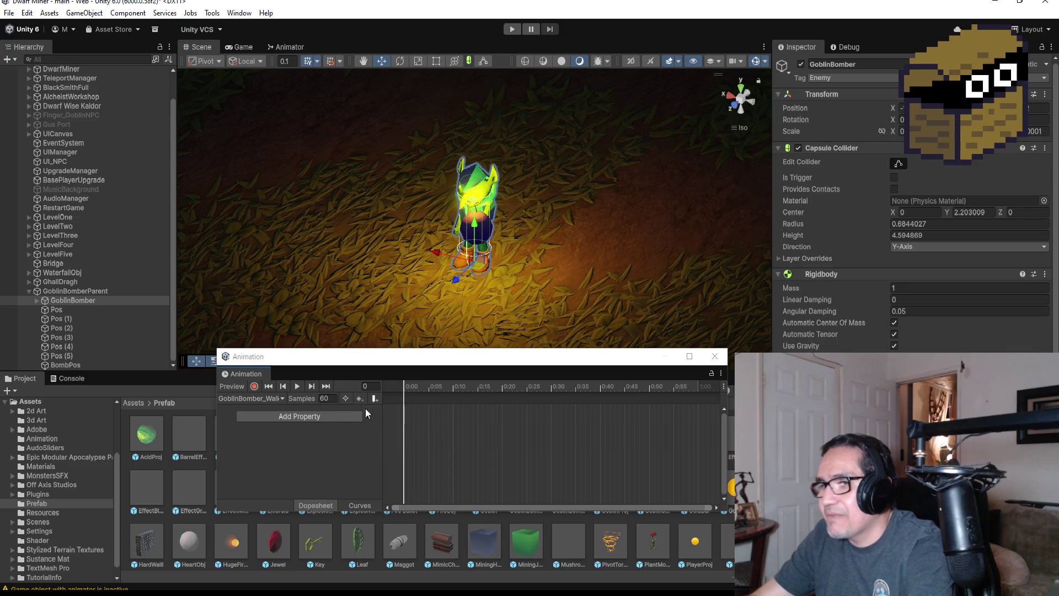
# Add metarig's Transform Rotation as an animated property in the clip
pyautogui.click(334, 417)
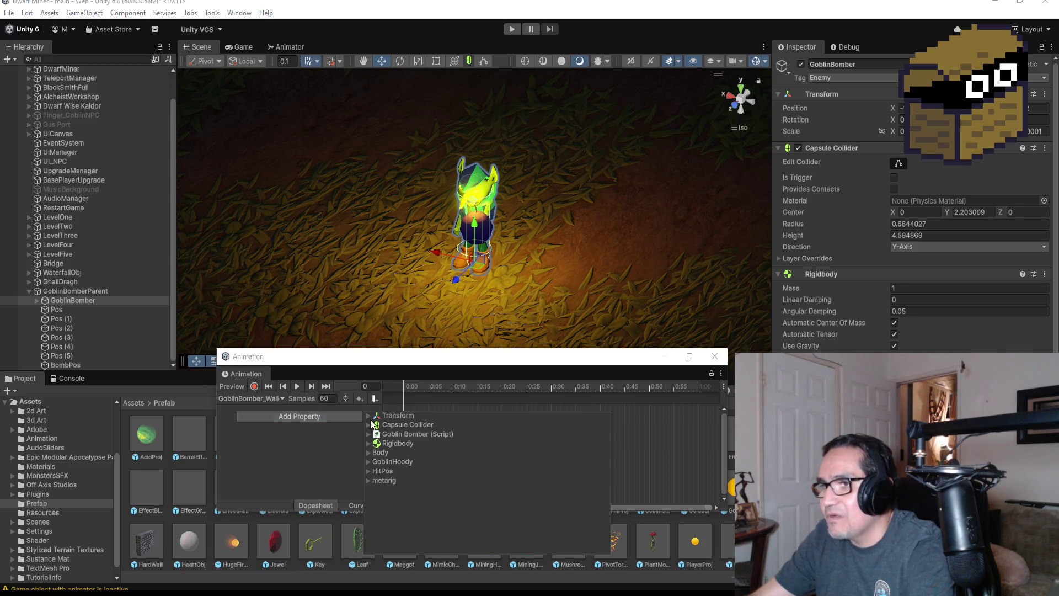
pyautogui.click(355, 445)
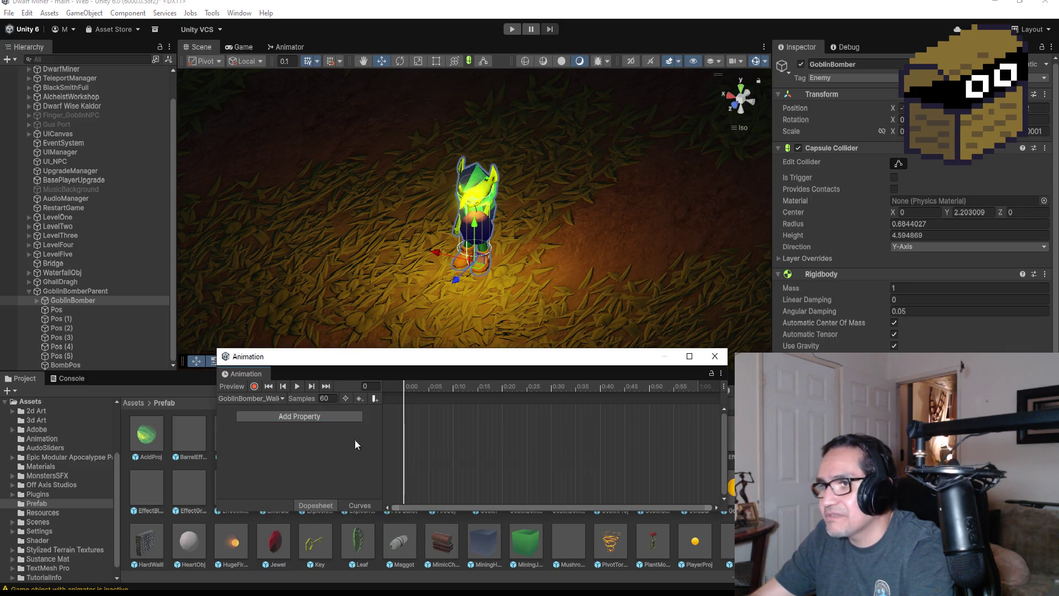
pyautogui.rightClick(408, 403)
pyautogui.click(316, 459)
pyautogui.click(300, 417)
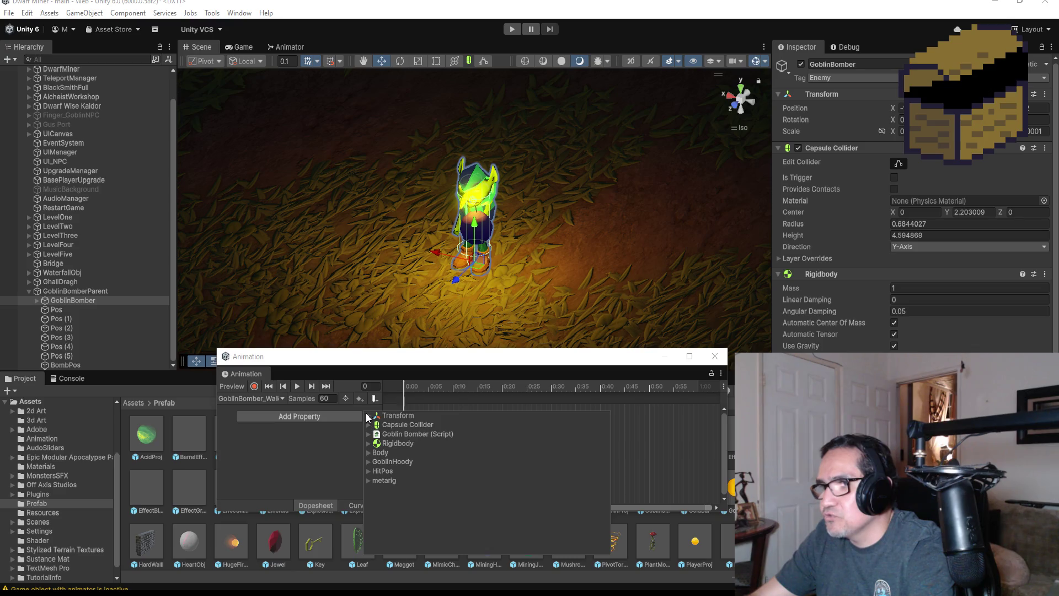
pyautogui.click(367, 481)
pyautogui.click(385, 499)
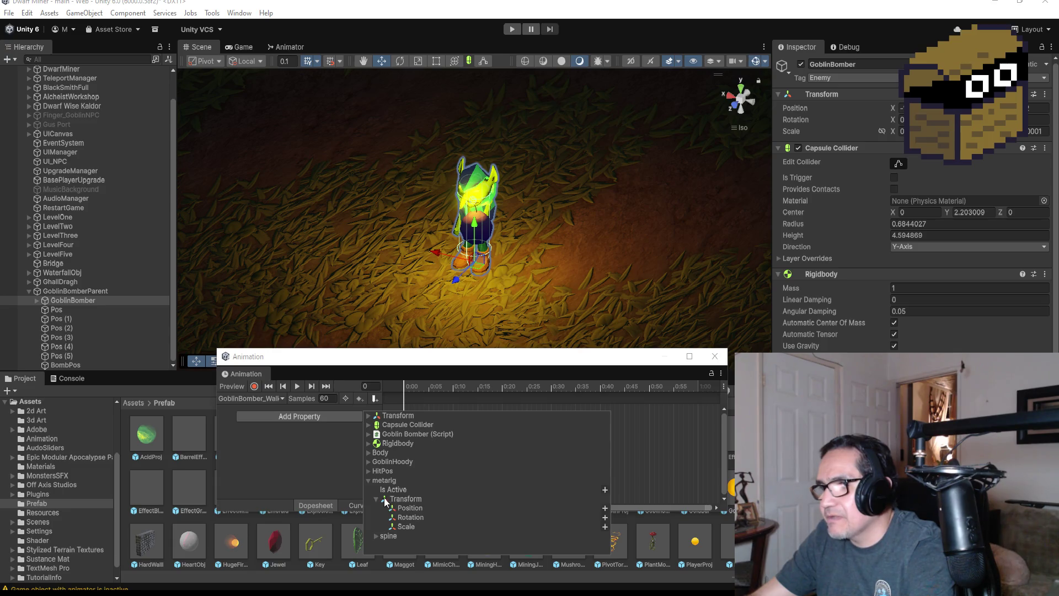
pyautogui.click(606, 517)
# Move the end keyframes to frame 20, jump to the last keyframe, and view from a low side angle
pyautogui.moveTo(697, 410)
pyautogui.mouseDown()
pyautogui.moveTo(472, 411)
pyautogui.moveTo(513, 422)
pyautogui.mouseUp()
pyautogui.moveTo(600, 415); pyautogui.dragTo(508, 412)
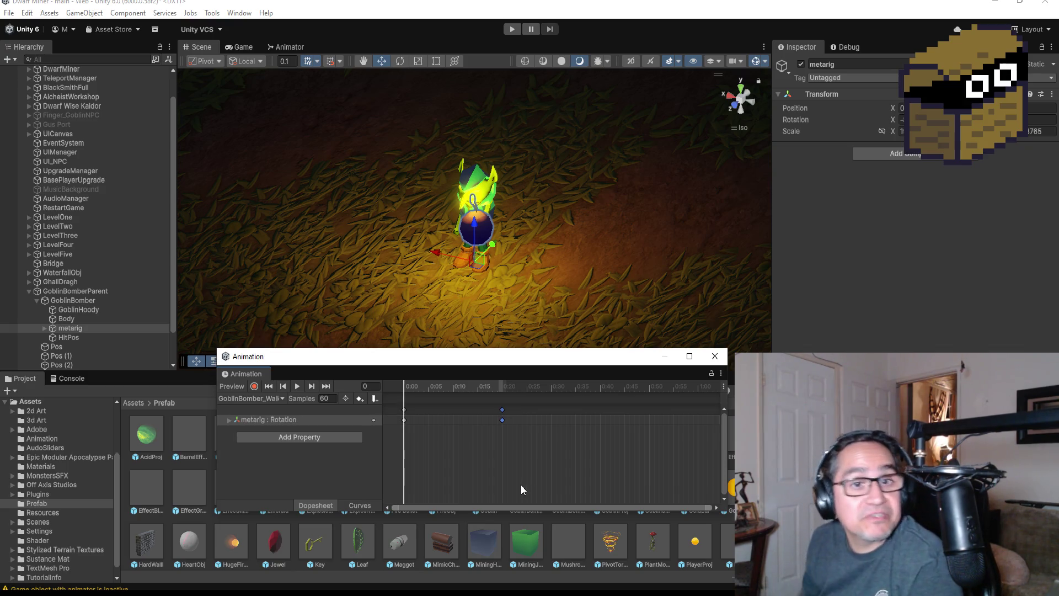
pyautogui.click(323, 386)
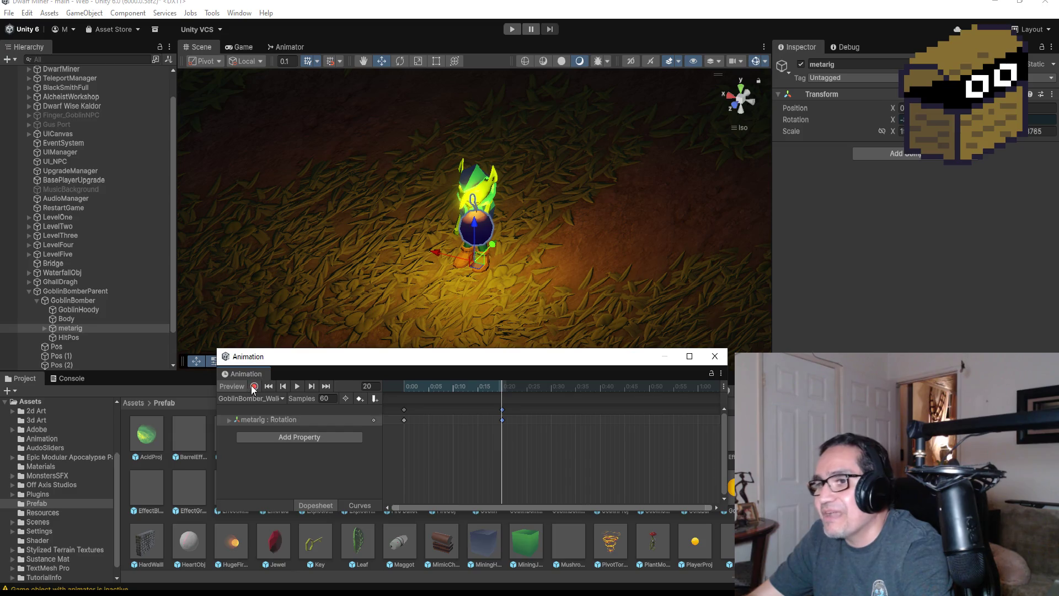
pyautogui.scroll(2, 576, 192)
pyautogui.moveTo(607, 250)
pyautogui.mouseDown()
pyautogui.moveTo(637, 210)
pyautogui.moveTo(669, 201)
pyautogui.moveTo(557, 210)
pyautogui.moveTo(644, 208)
pyautogui.mouseUp()
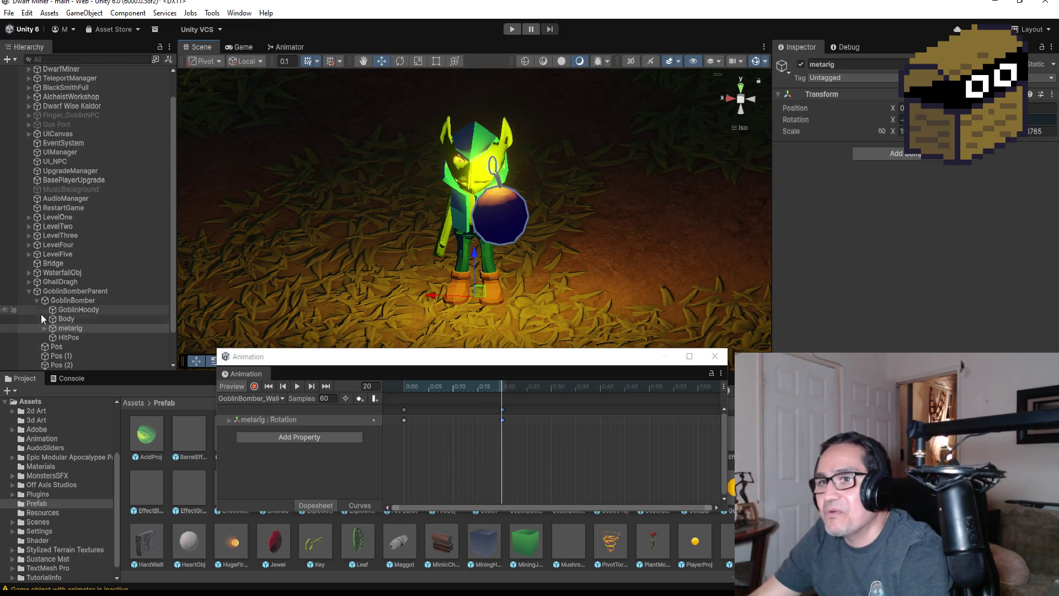
# Expand the metarig hierarchy down through spine.001 and spine.003 to reach the shoulder bones
pyautogui.click(48, 330)
pyautogui.click(44, 328)
pyautogui.scroll(-4, 72, 253)
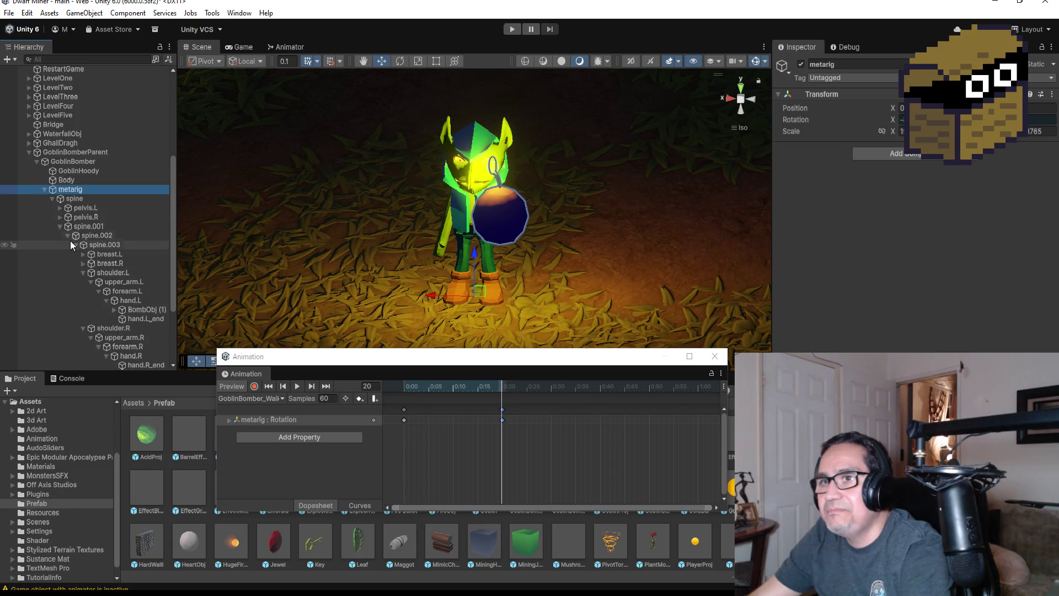
pyautogui.click(59, 227)
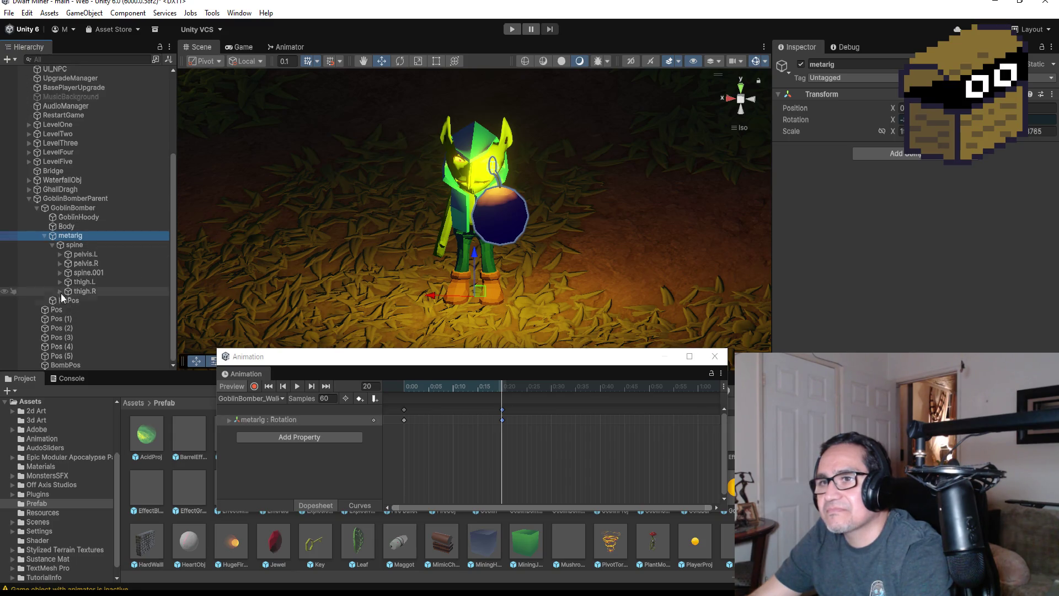
pyautogui.click(59, 273)
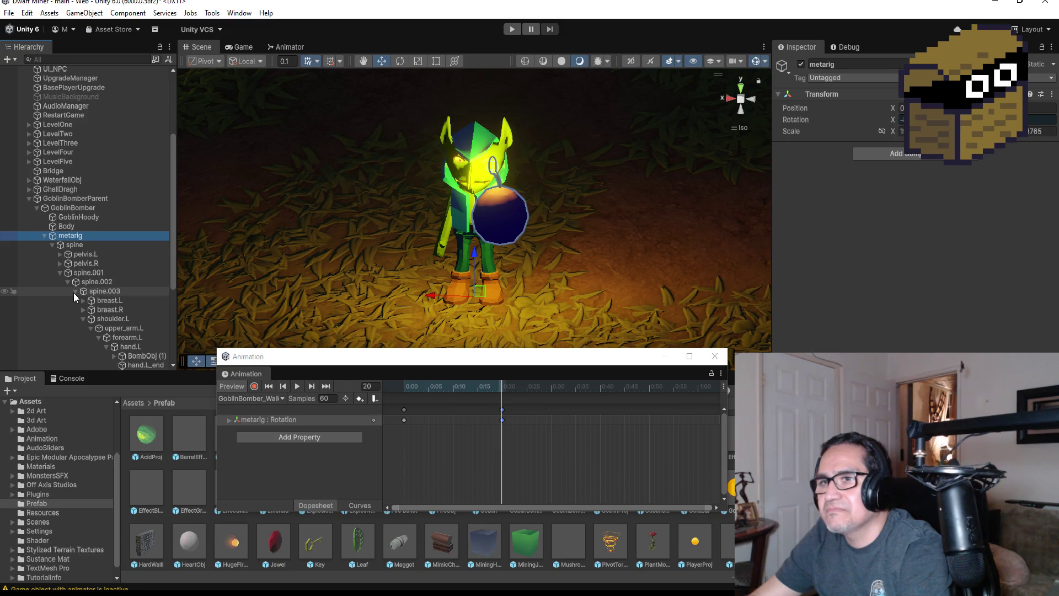
pyautogui.click(75, 292)
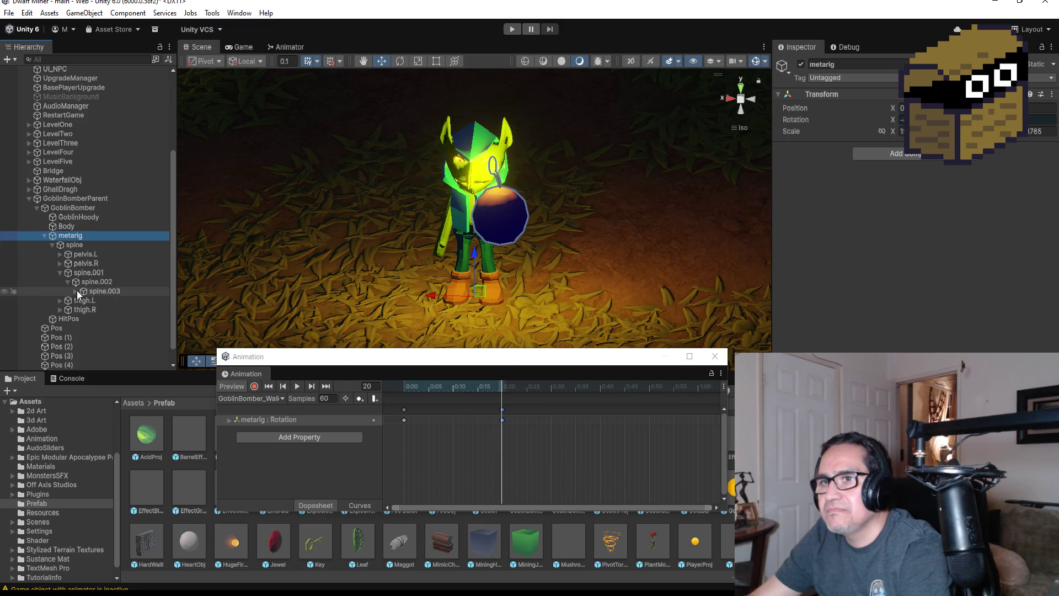
pyautogui.click(76, 290)
pyautogui.scroll(-3, 121, 312)
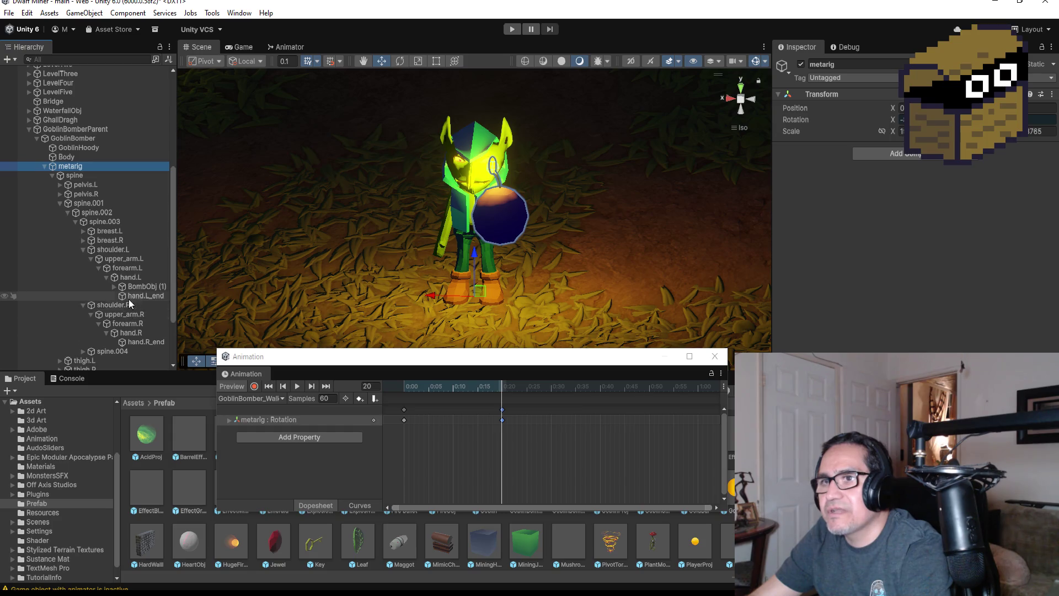
# Open the left shoulder's bone branch and select upper_arm.L
pyautogui.click(86, 250)
pyautogui.click(82, 249)
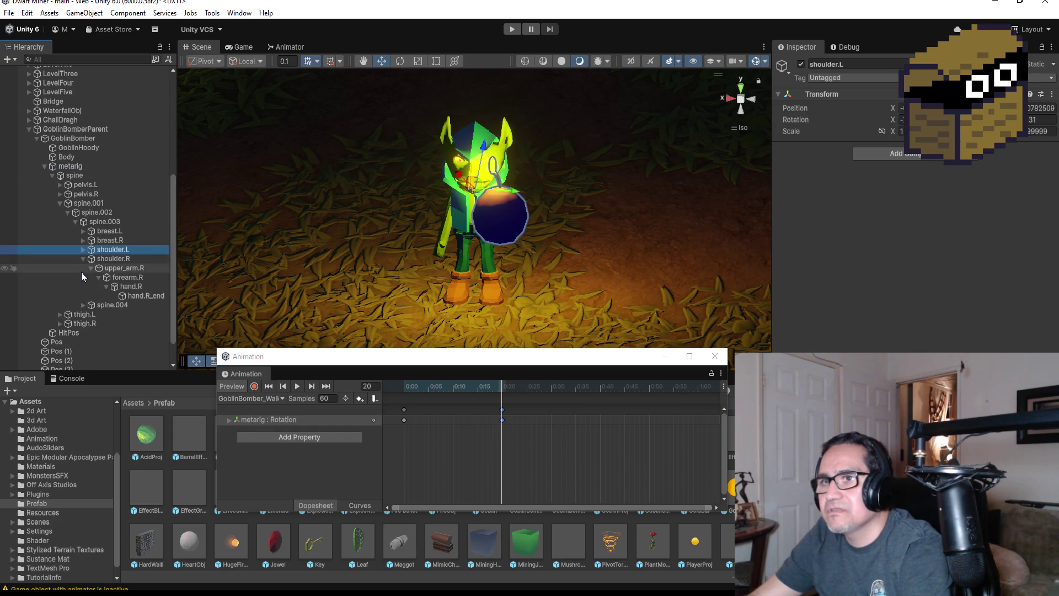
pyautogui.click(83, 259)
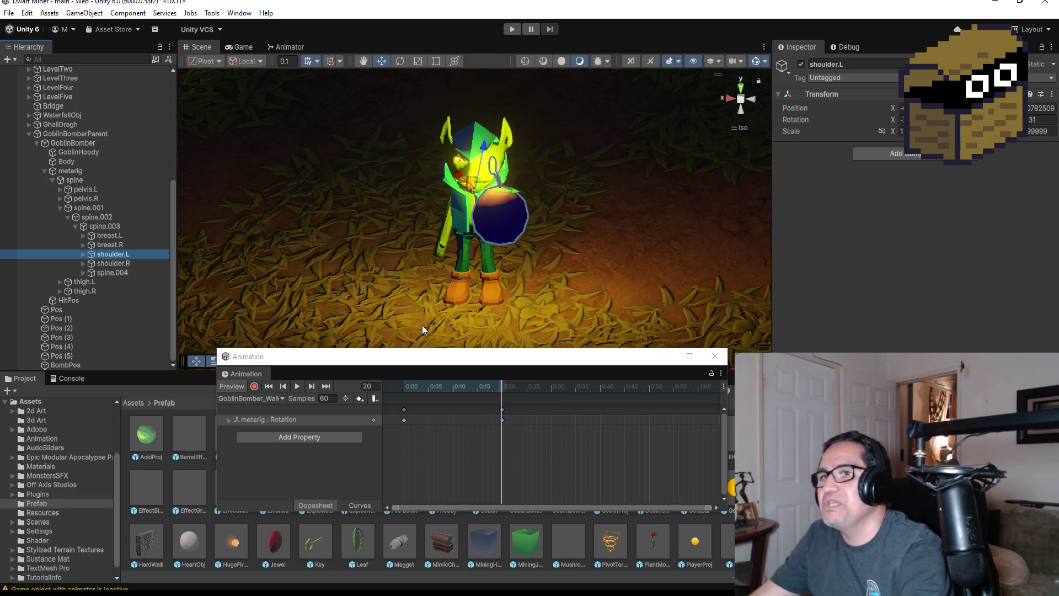
pyautogui.click(84, 254)
pyautogui.click(91, 263)
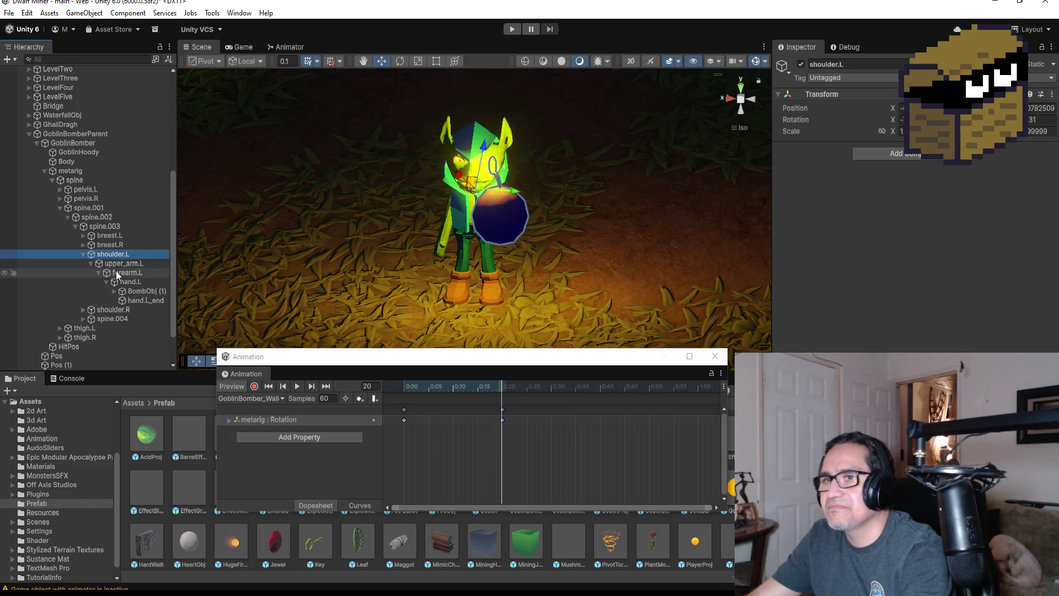
pyautogui.click(116, 272)
pyautogui.click(116, 264)
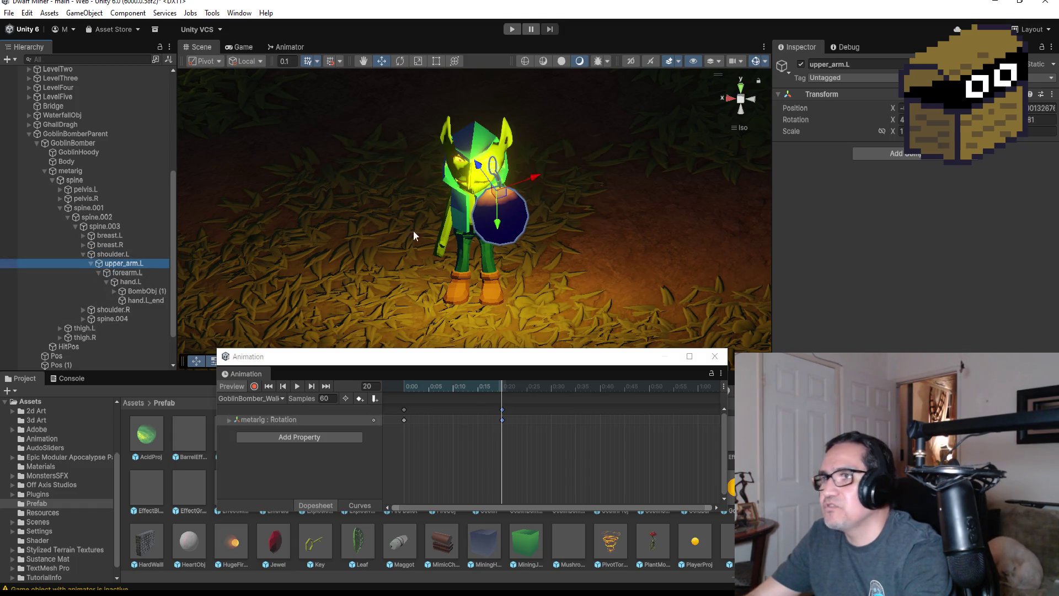
# From the left-side view, rotate upper_arm.L with the Rotate tool to raise the bomb
pyautogui.click(754, 100)
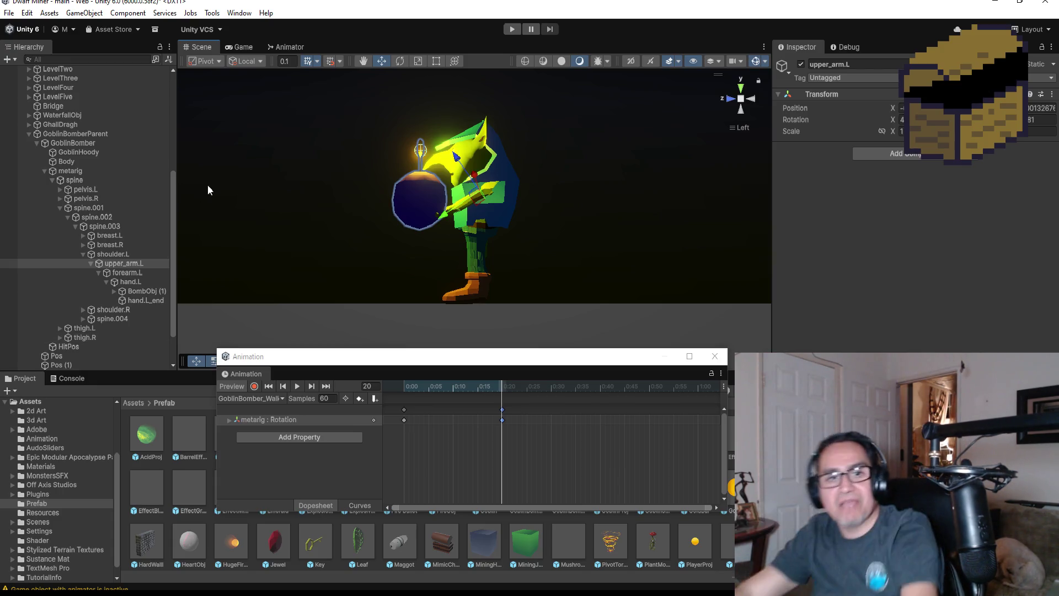
pyautogui.click(121, 273)
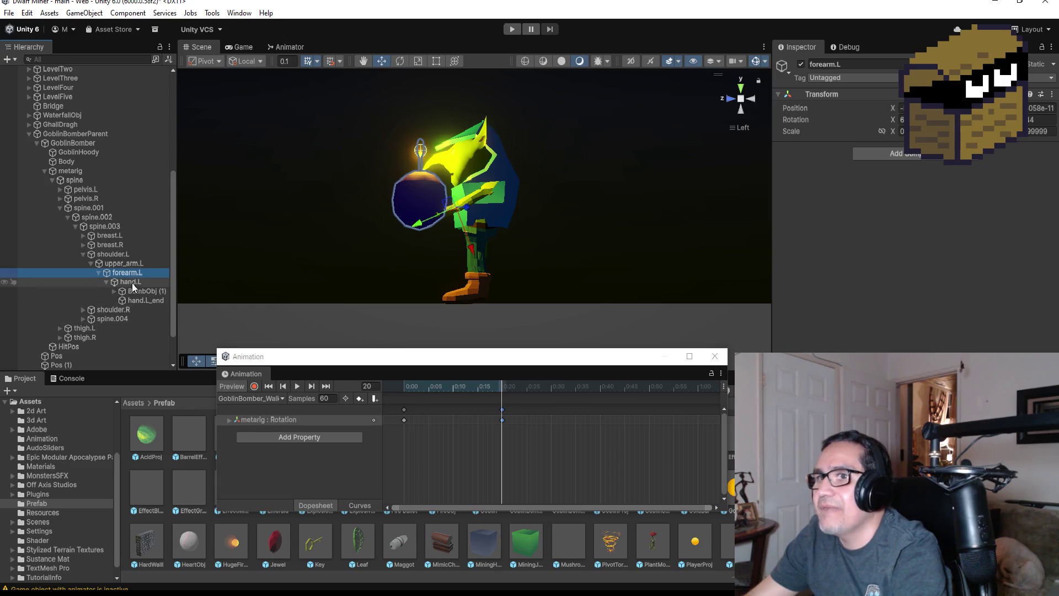
pyautogui.click(131, 264)
pyautogui.click(401, 61)
pyautogui.moveTo(494, 148)
pyautogui.mouseDown()
pyautogui.moveTo(627, 184)
pyautogui.moveTo(658, 226)
pyautogui.mouseUp()
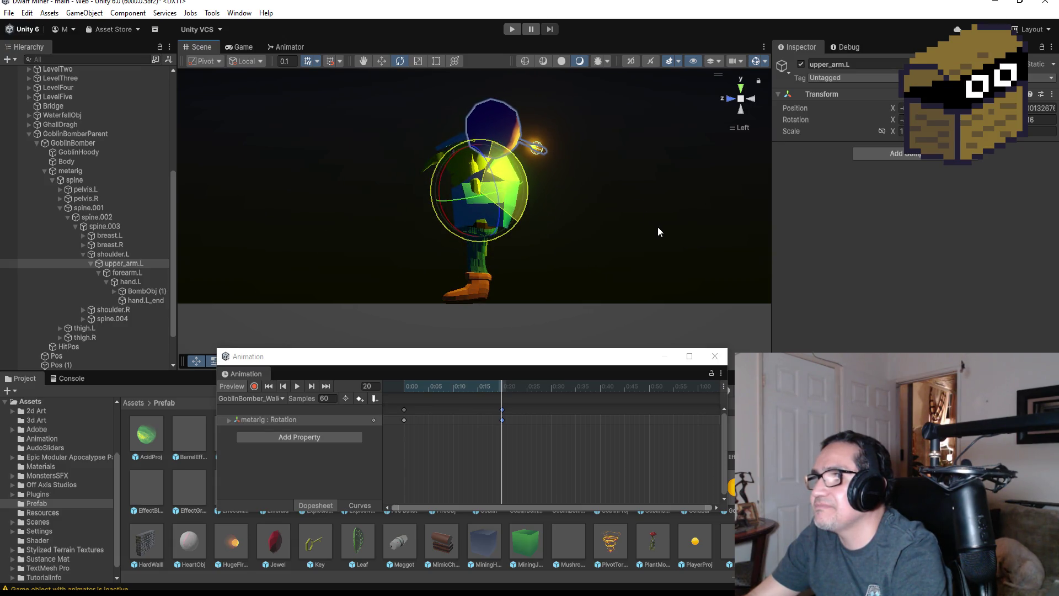
pyautogui.moveTo(611, 201); pyautogui.dragTo(707, 241)
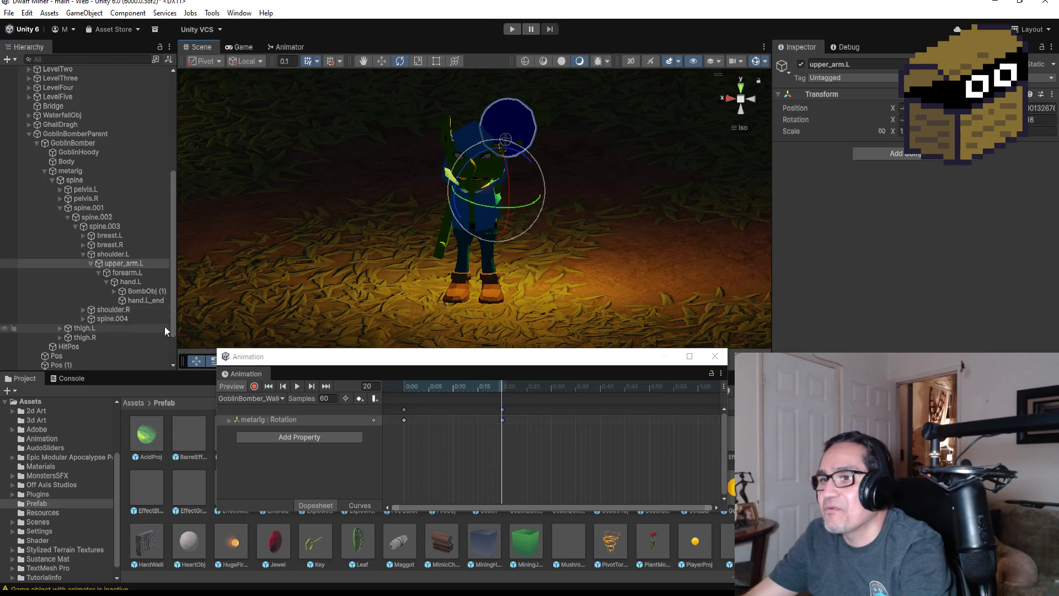
# Delete the 0:20 metarig rotation keyframe and move the playhead to frame 0
pyautogui.click(502, 411)
pyautogui.press('Delete')
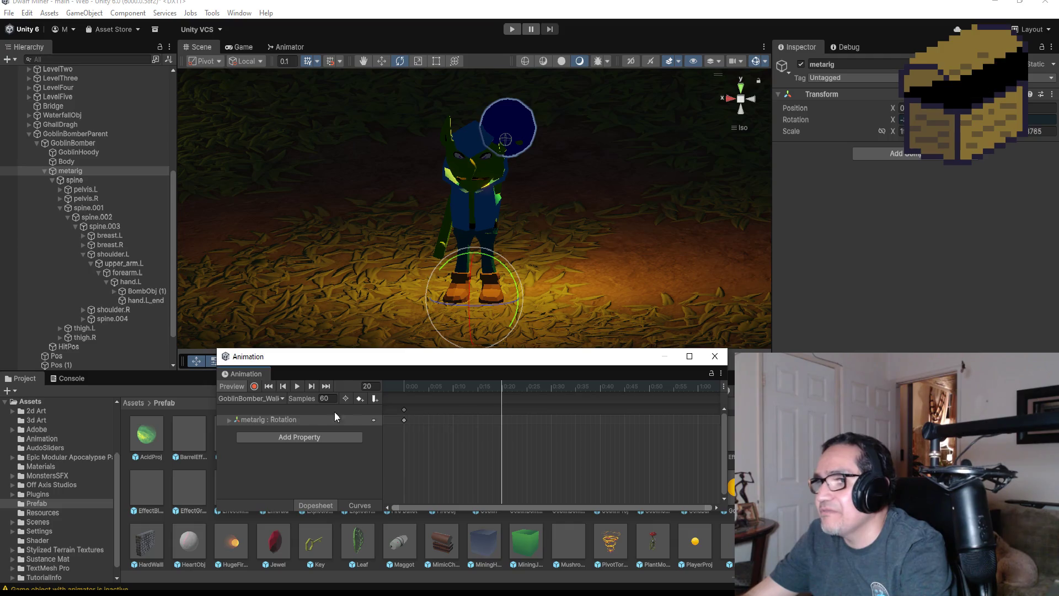
pyautogui.click(274, 385)
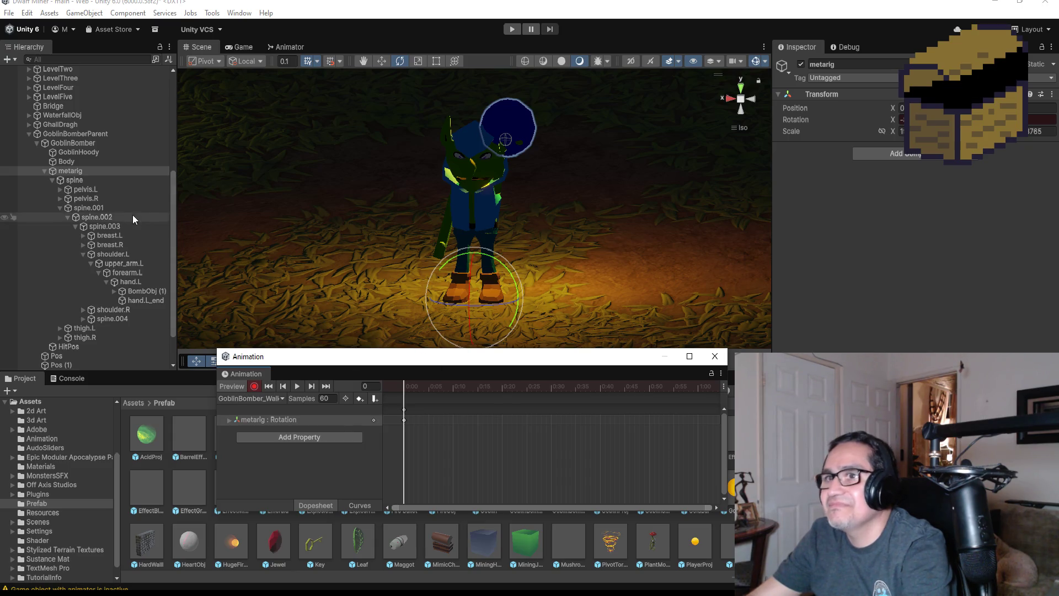
pyautogui.click(124, 265)
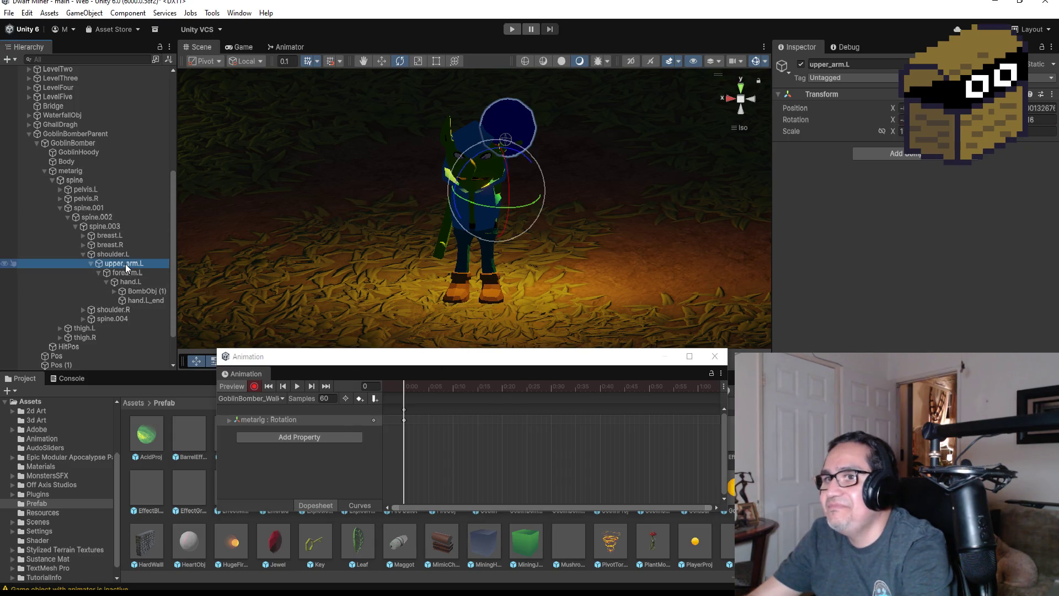
pyautogui.hotkey('ctrl', 'z')
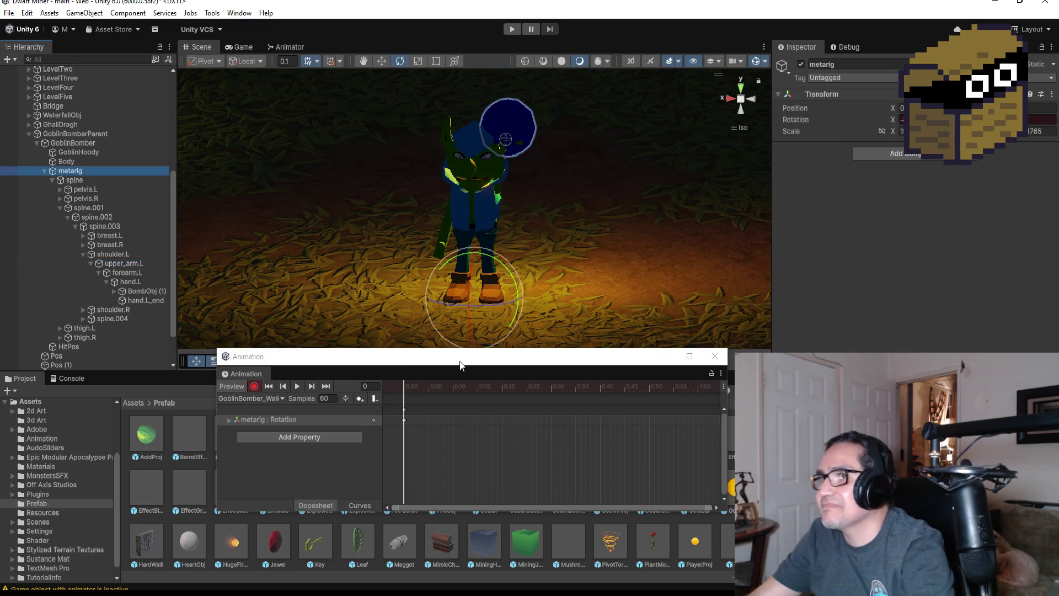
pyautogui.hotkey('ctrl', 'y')
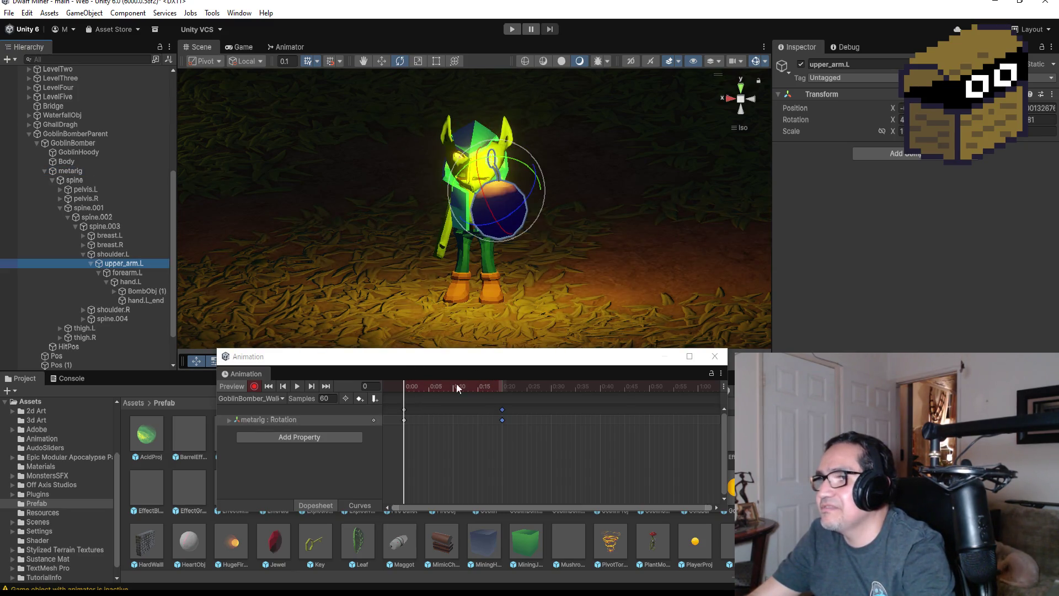
pyautogui.hotkey('ctrl', 'z')
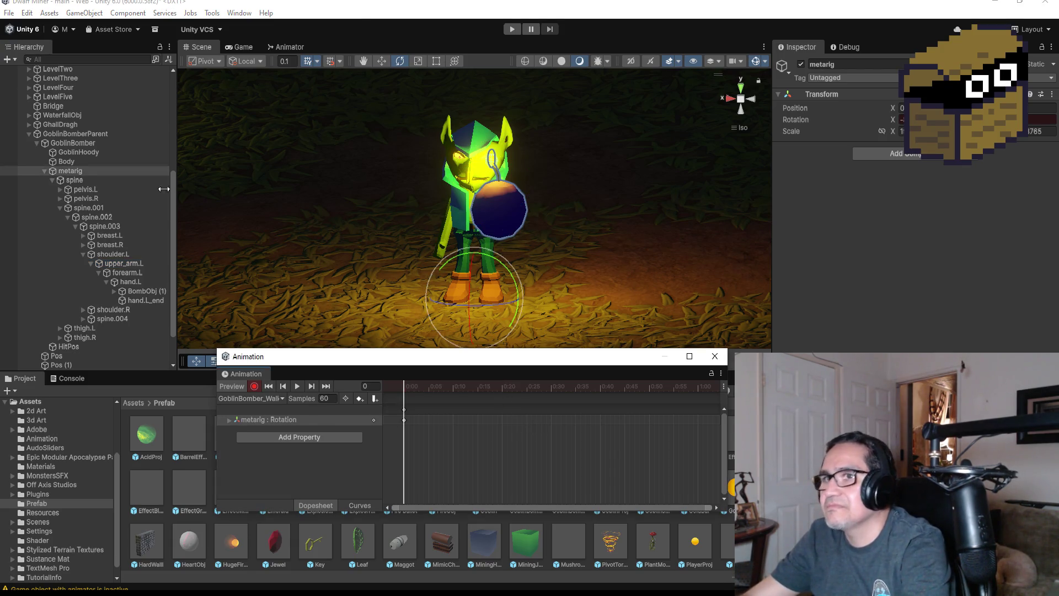
# Key upper_arm.L rotated upward at frame 0 from the left-side view
pyautogui.click(127, 272)
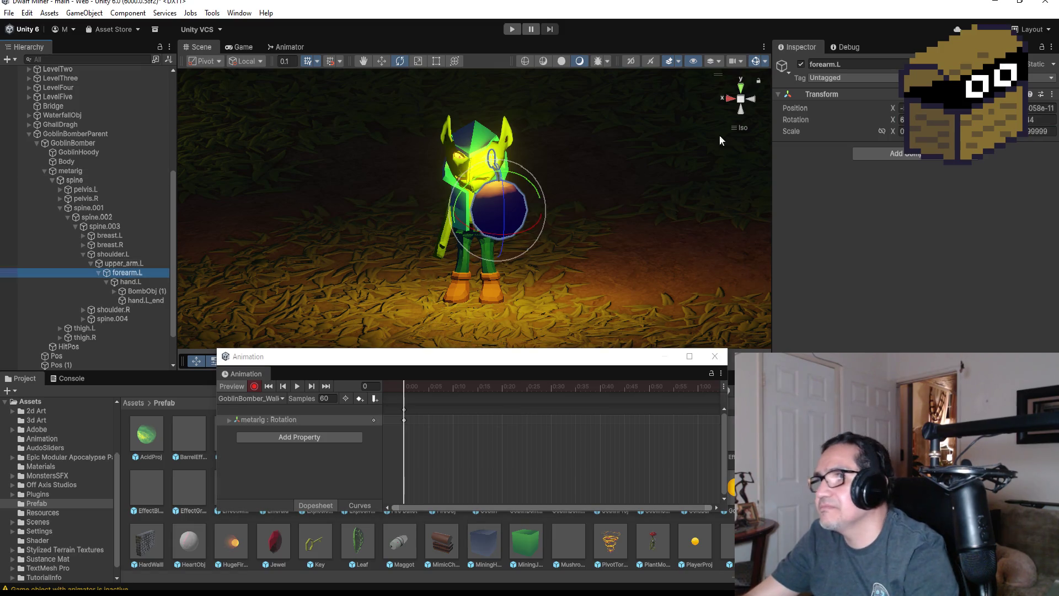
pyautogui.click(750, 103)
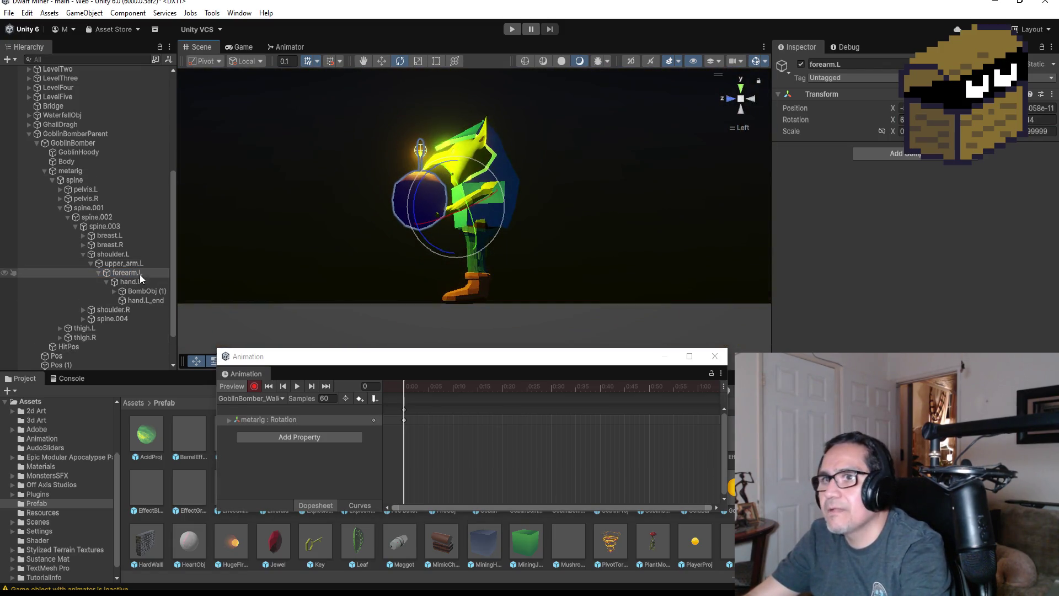
pyautogui.click(127, 265)
pyautogui.moveTo(527, 182)
pyautogui.mouseDown()
pyautogui.moveTo(627, 202)
pyautogui.moveTo(651, 221)
pyautogui.mouseUp()
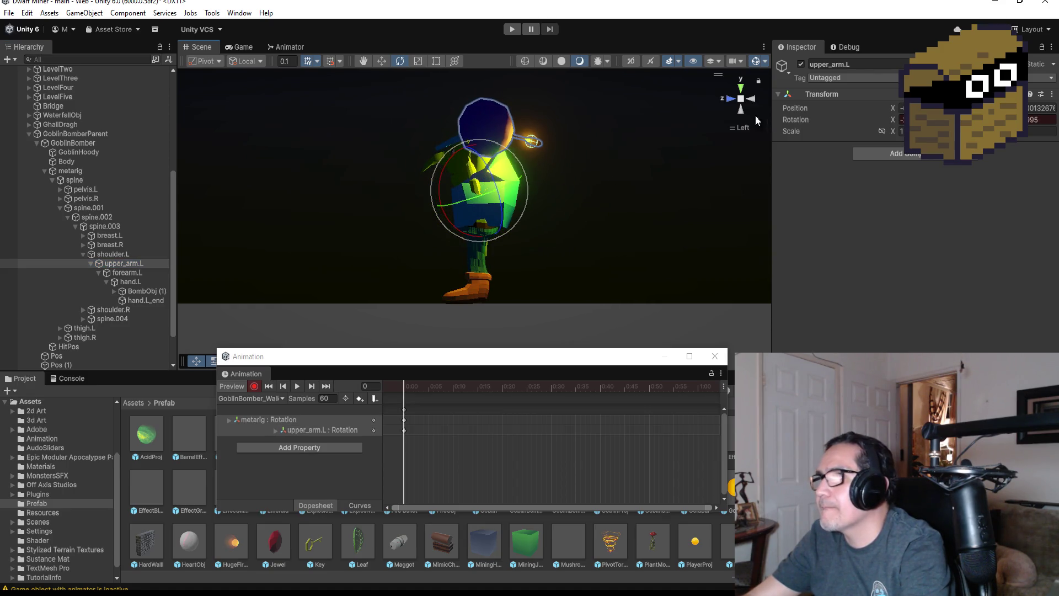
# Key upper_arm.R rotated outward at frame 0 from the right-side view
pyautogui.click(730, 97)
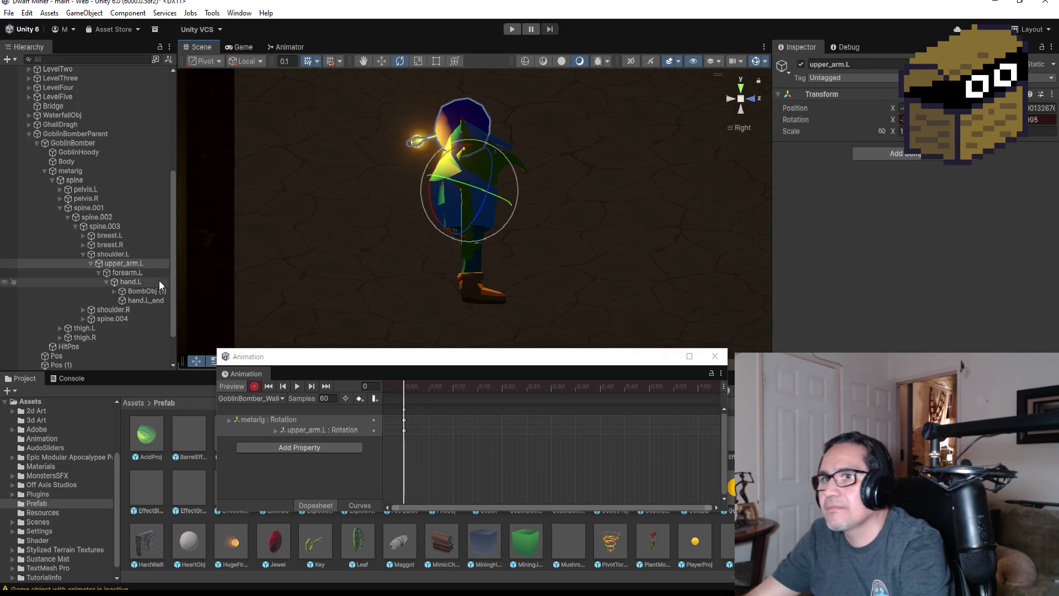
pyautogui.click(82, 310)
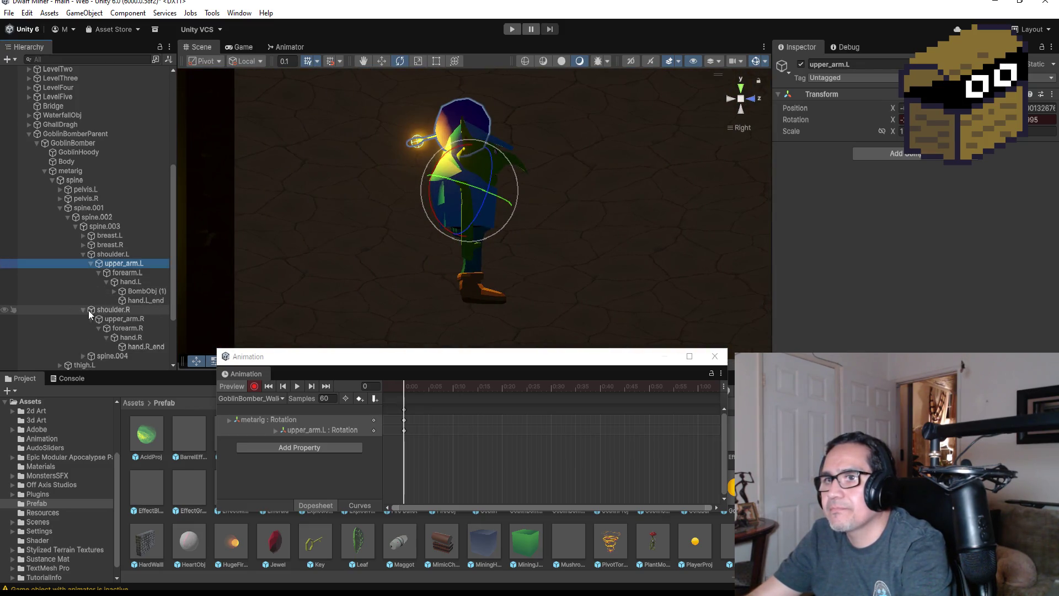
pyautogui.click(119, 319)
pyautogui.moveTo(499, 154)
pyautogui.mouseDown()
pyautogui.moveTo(506, 143)
pyautogui.moveTo(501, 154)
pyautogui.moveTo(413, 81)
pyautogui.moveTo(363, 78)
pyautogui.moveTo(556, 166)
pyautogui.moveTo(367, 173)
pyautogui.moveTo(492, 227)
pyautogui.mouseUp()
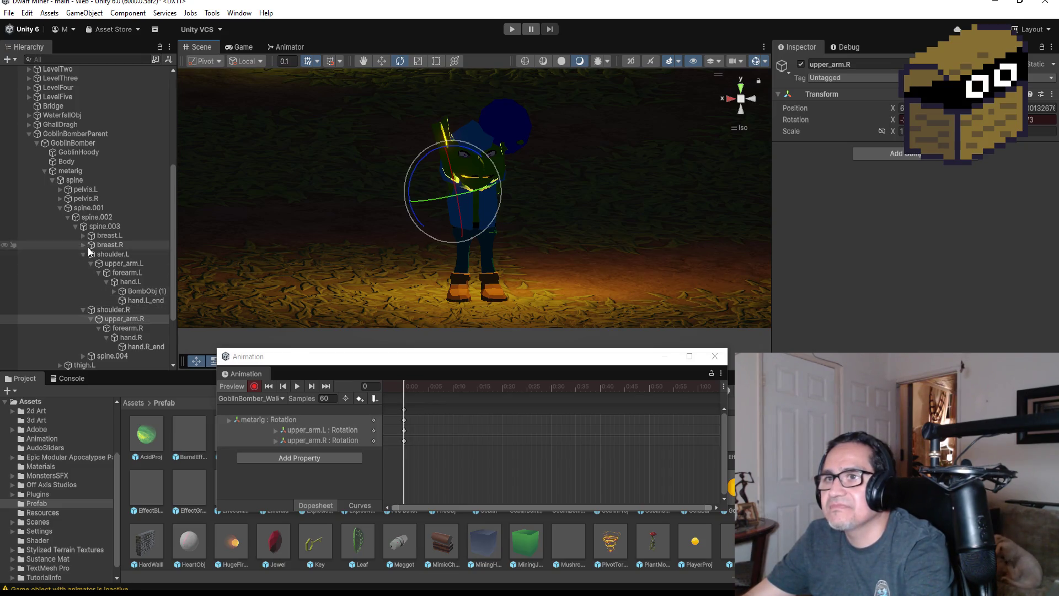
pyautogui.click(140, 291)
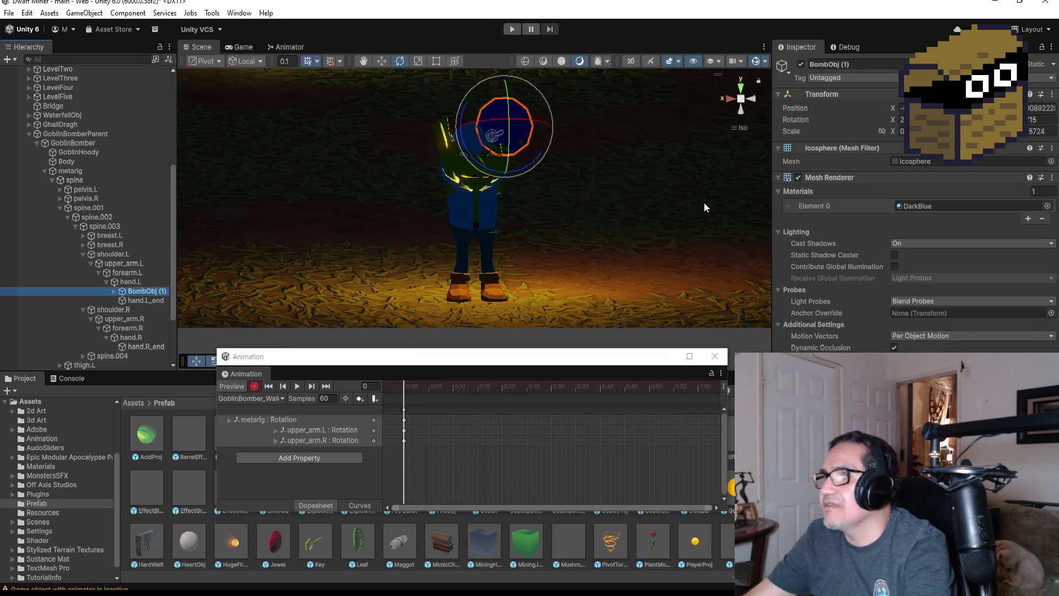
# From the top view, move BombObj (1) along X and nudge it slightly upward
pyautogui.click(742, 95)
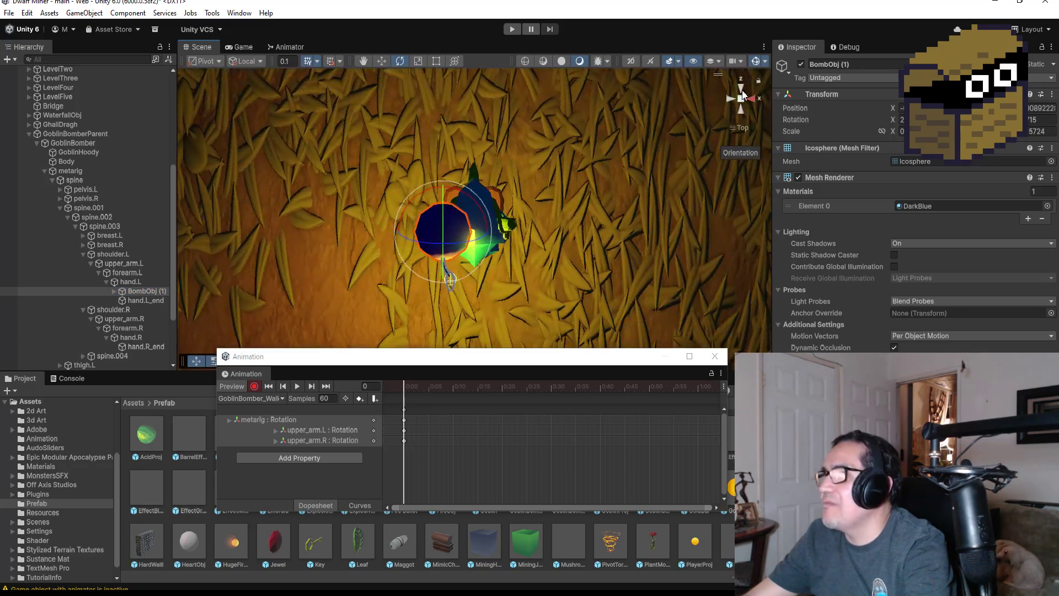
pyautogui.click(382, 62)
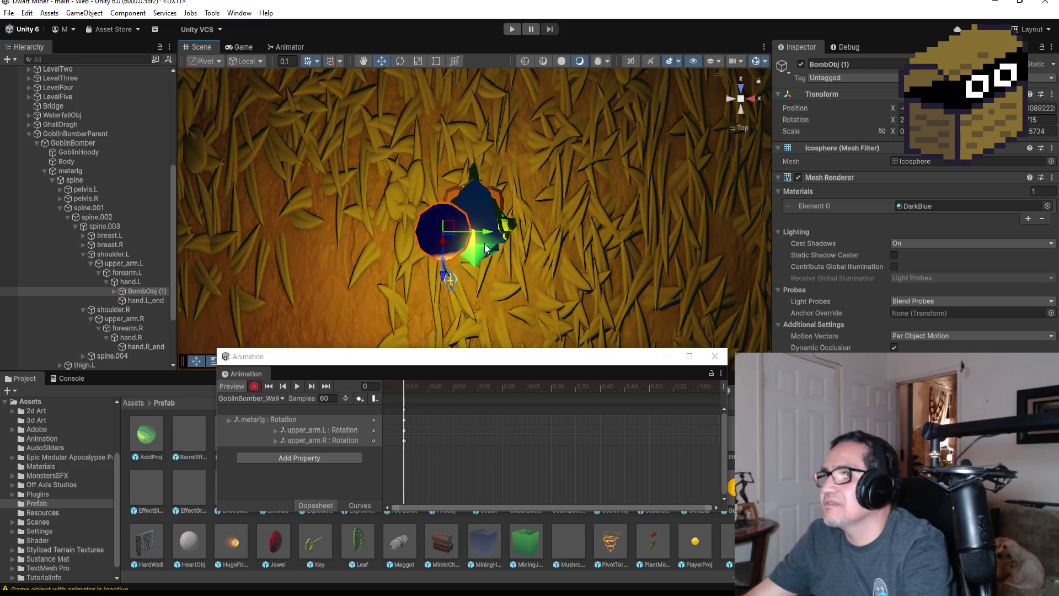
pyautogui.moveTo(484, 236)
pyautogui.mouseDown()
pyautogui.moveTo(526, 236)
pyautogui.moveTo(516, 237)
pyautogui.moveTo(502, 118)
pyautogui.moveTo(511, 102)
pyautogui.moveTo(377, 75)
pyautogui.moveTo(386, 77)
pyautogui.mouseUp()
pyautogui.moveTo(459, 83); pyautogui.dragTo(460, 75)
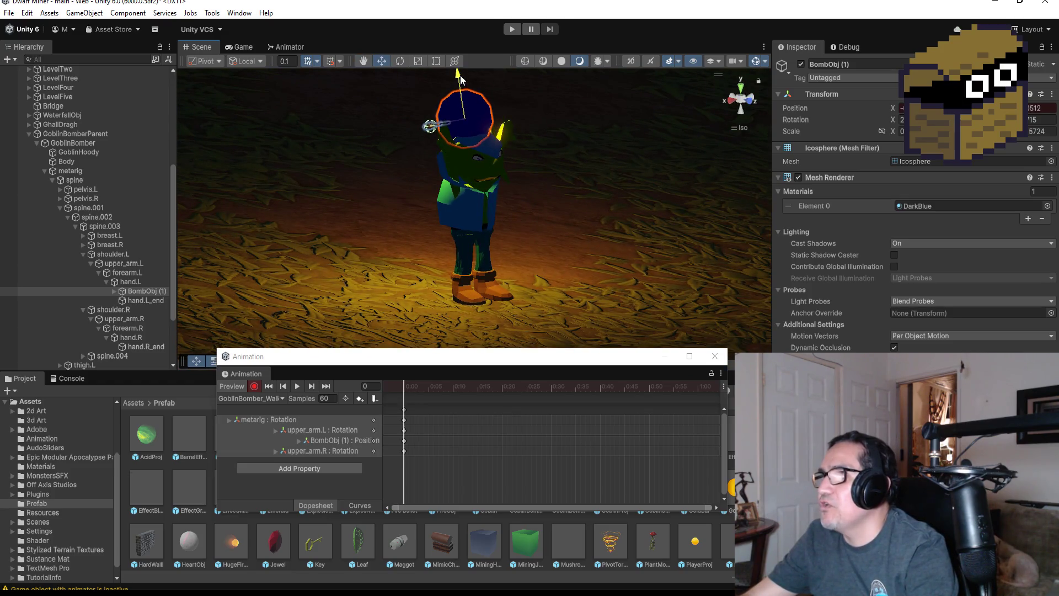
# Drag BombObj (1) out of hand.L to the scene's top level in the Hierarchy
pyautogui.moveTo(610, 148); pyautogui.dragTo(470, 135)
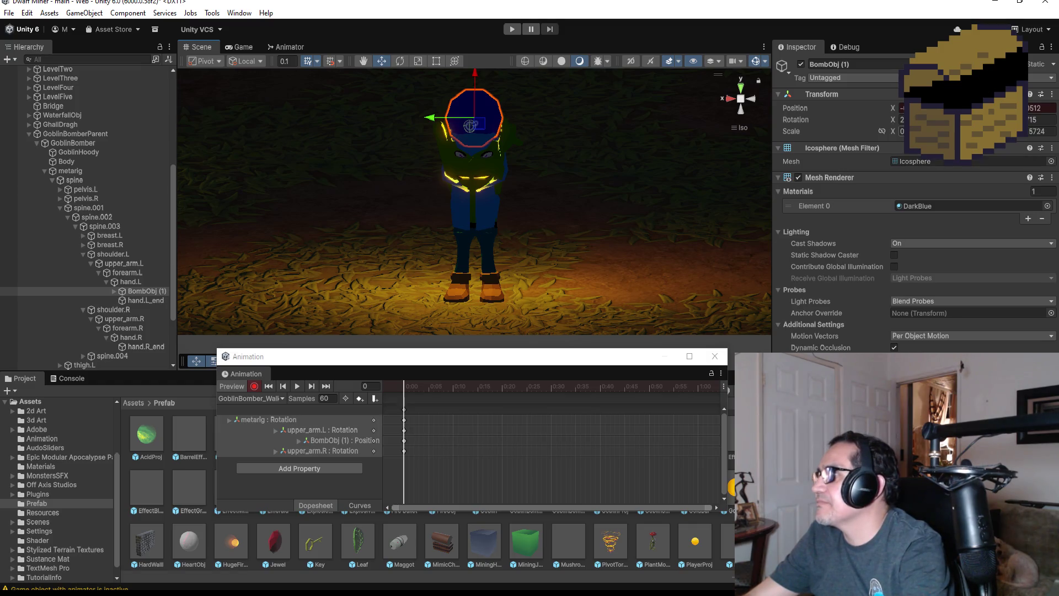
pyautogui.moveTo(140, 290)
pyautogui.mouseDown()
pyautogui.moveTo(127, 232)
pyautogui.moveTo(67, 130)
pyautogui.mouseUp()
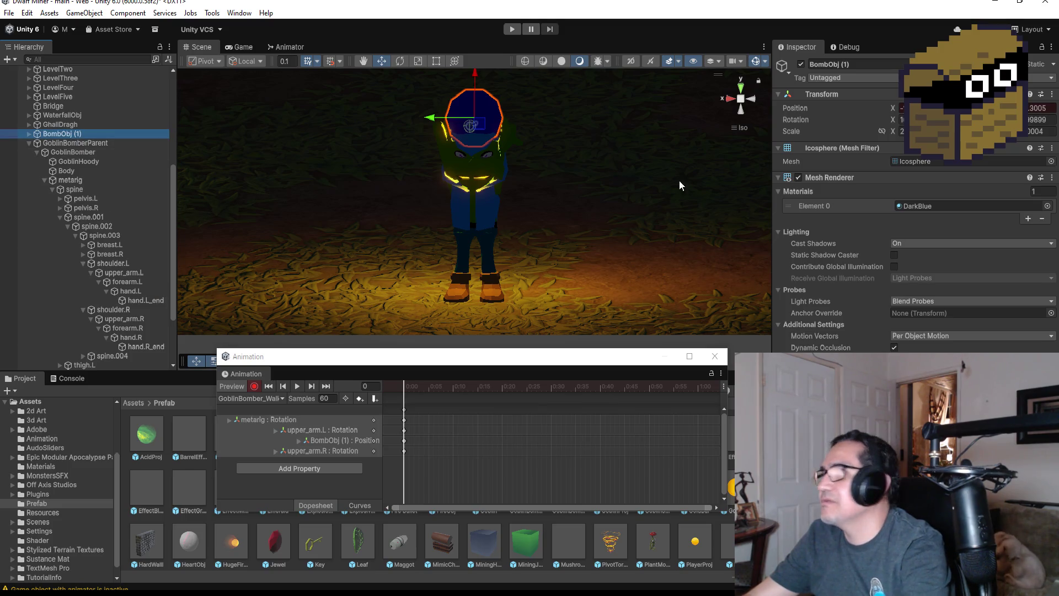
pyautogui.click(904, 132)
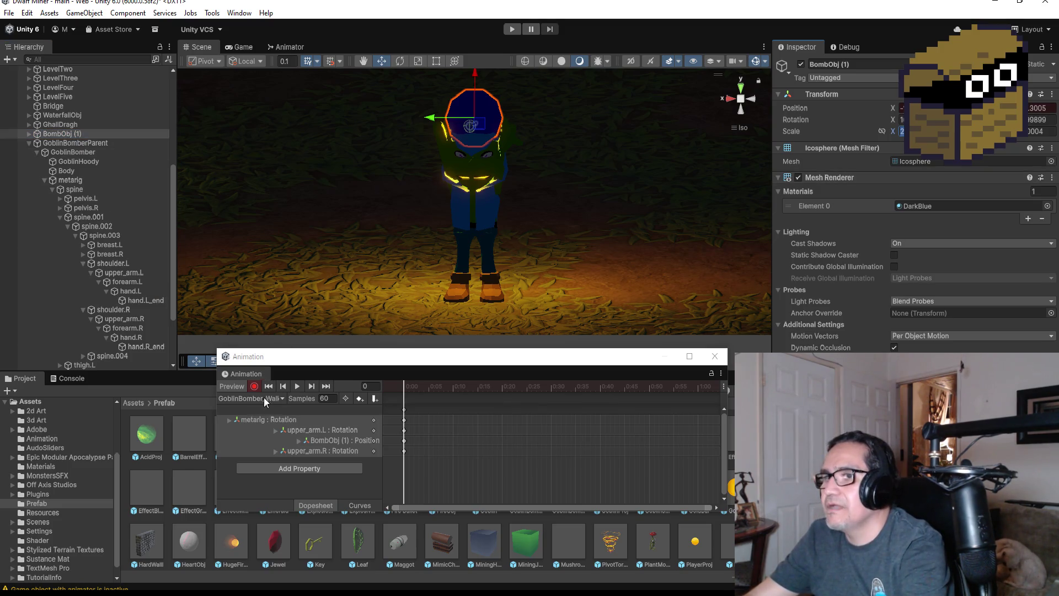
# Turn off animation recording and reselect rig bones to bring the walk clip back
pyautogui.click(255, 386)
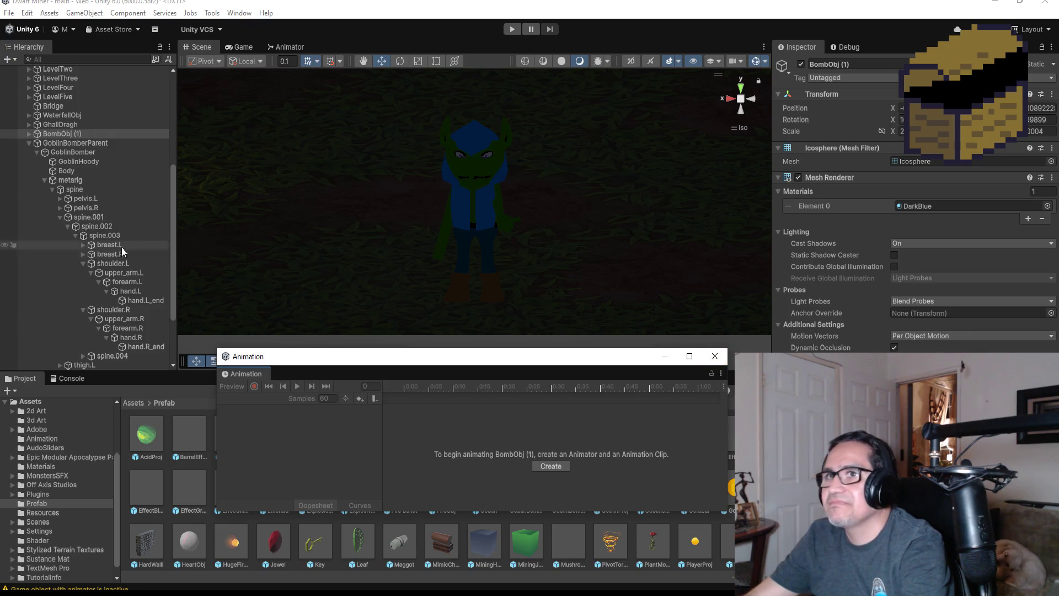
pyautogui.click(131, 301)
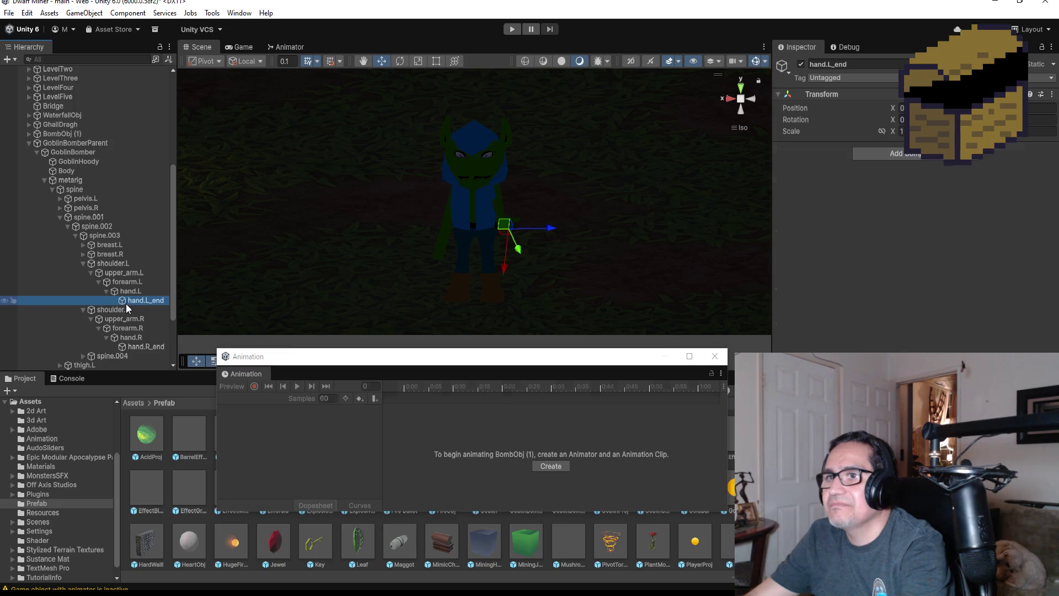
pyautogui.click(124, 272)
pyautogui.click(113, 254)
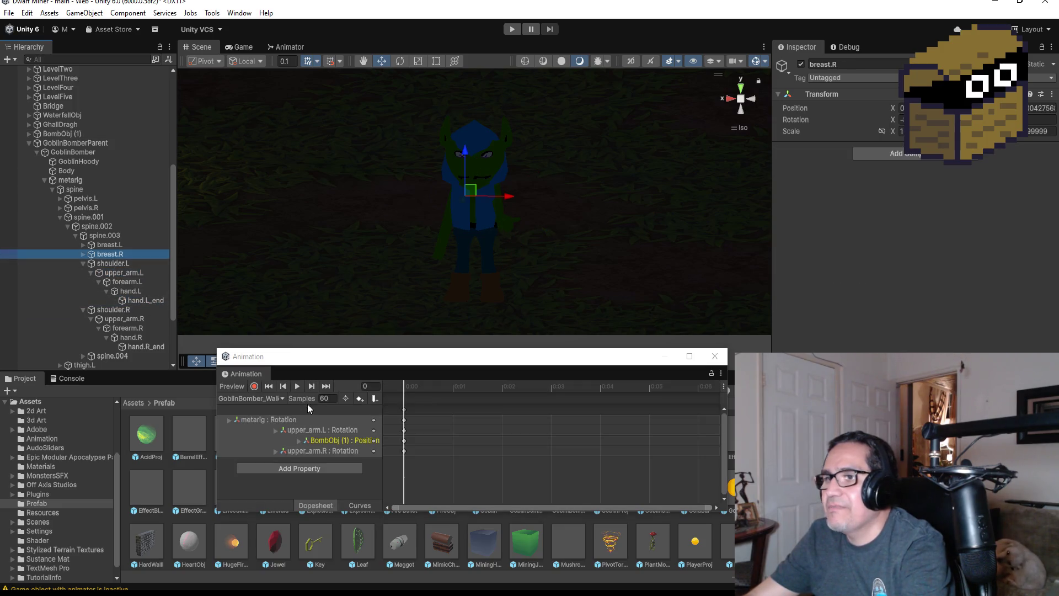
# Remove the BombObj (1) : Position track, preview the arms-raised pose, then frame the bomb
pyautogui.click(327, 434)
pyautogui.click(329, 441)
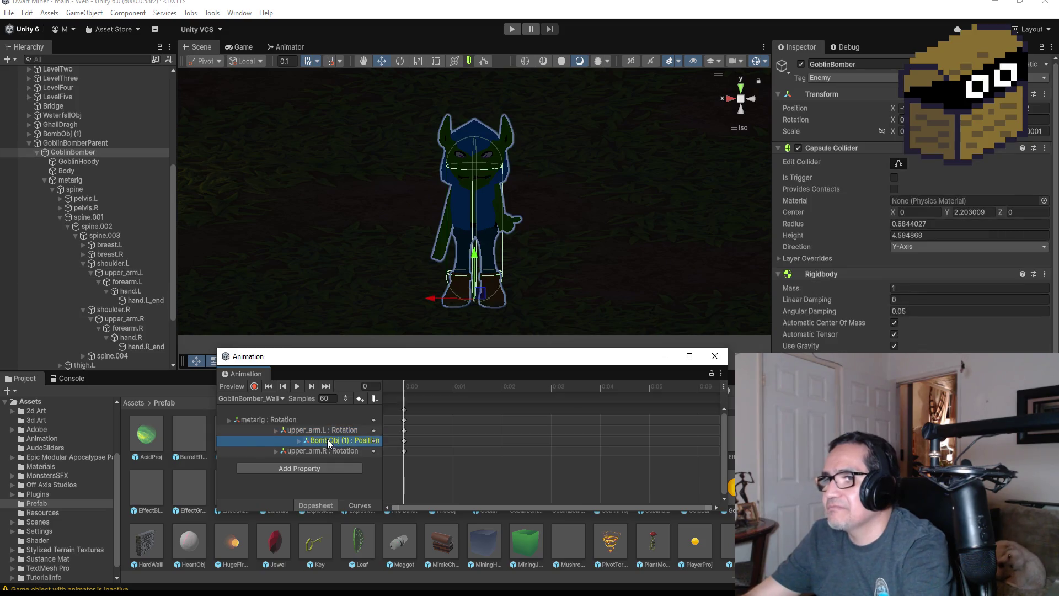
pyautogui.rightClick(327, 439)
pyautogui.click(331, 449)
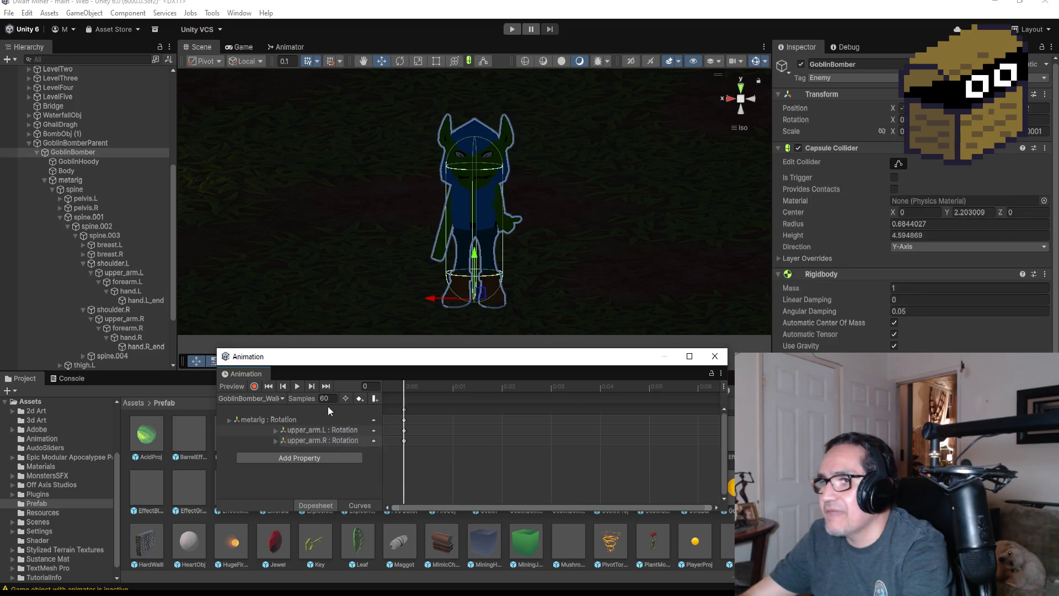
pyautogui.click(297, 386)
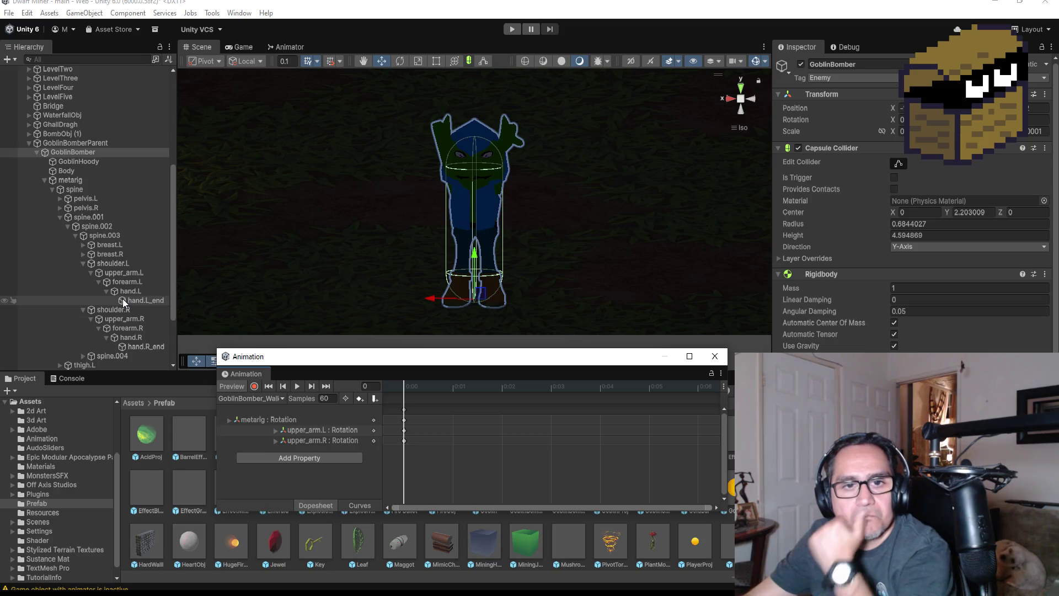
pyautogui.click(77, 133)
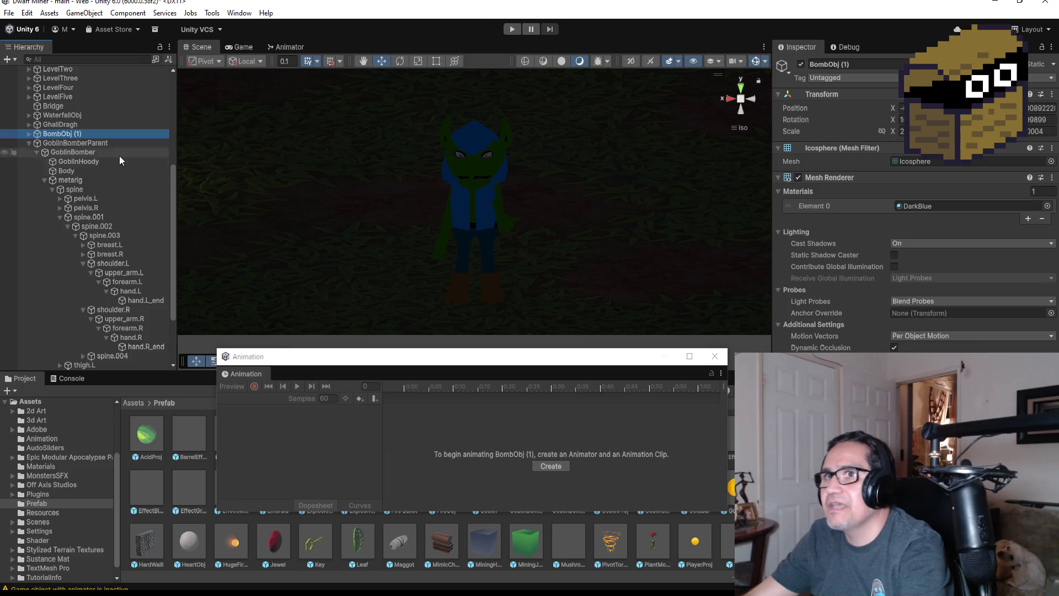
pyautogui.doubleClick(86, 133)
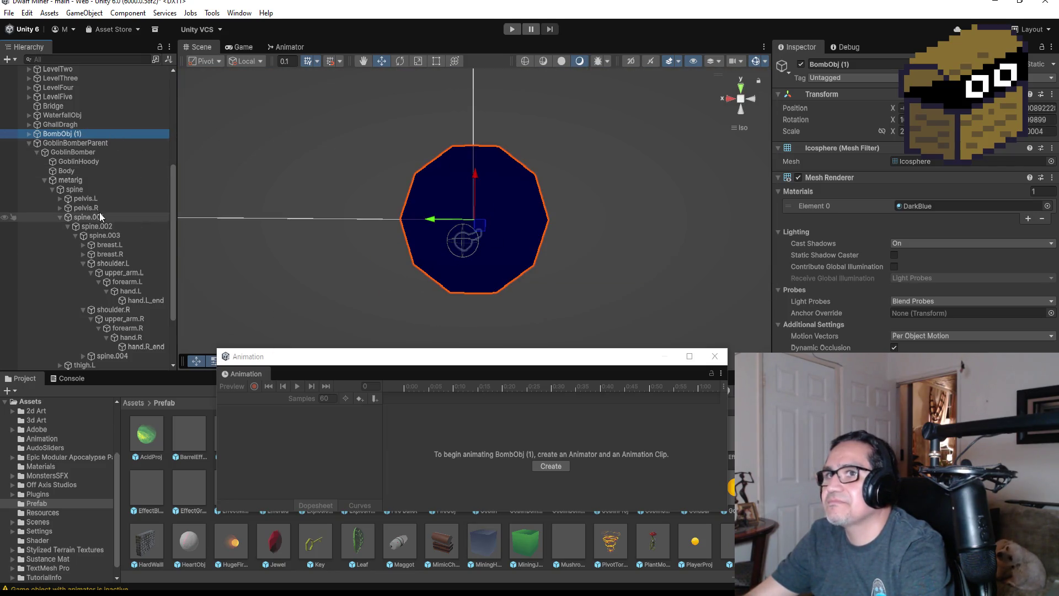
# Enter new Scale values for BombObj (1) in the Inspector
pyautogui.click(903, 131)
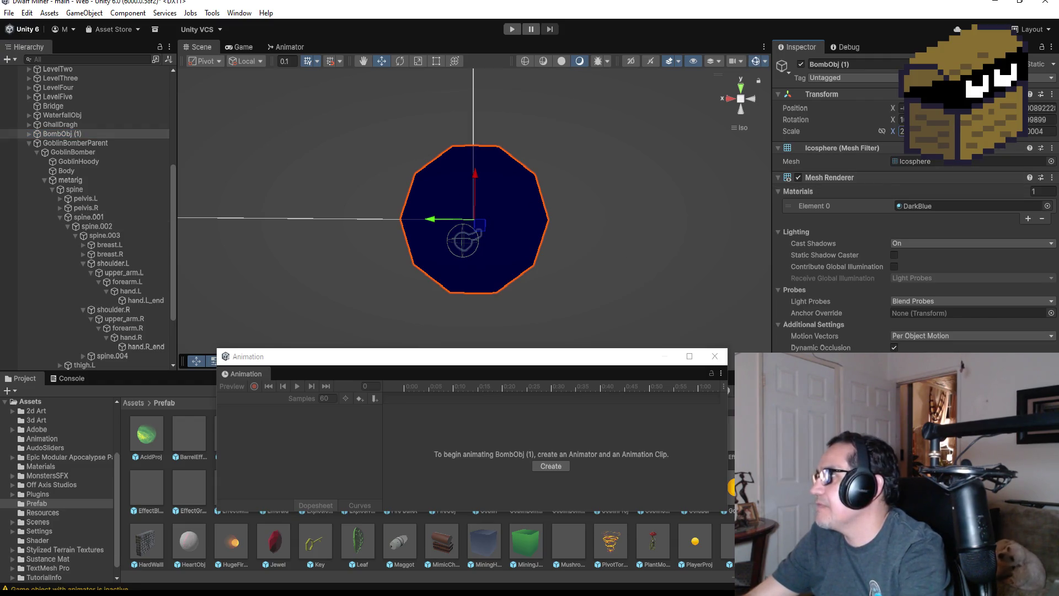
pyautogui.write('2.5')
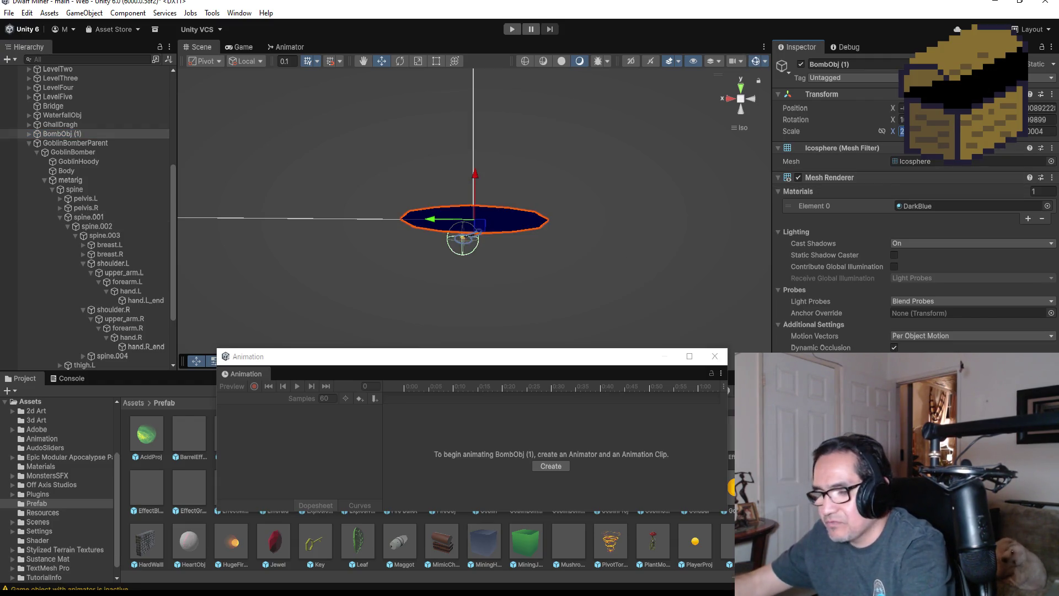
pyautogui.write('0.3')
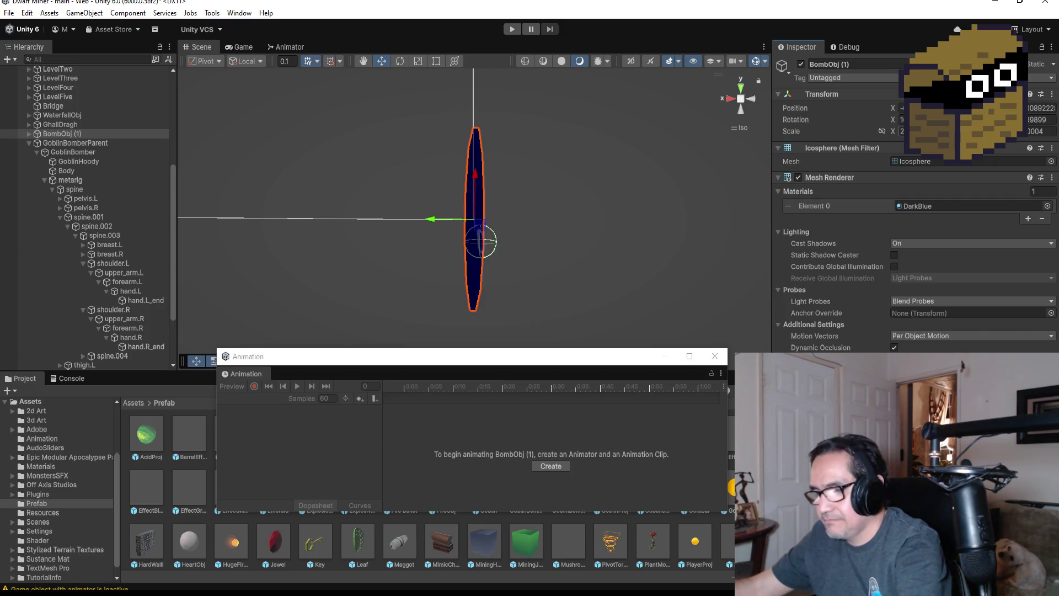
pyautogui.write('2.5')
pyautogui.press('BackSpace')
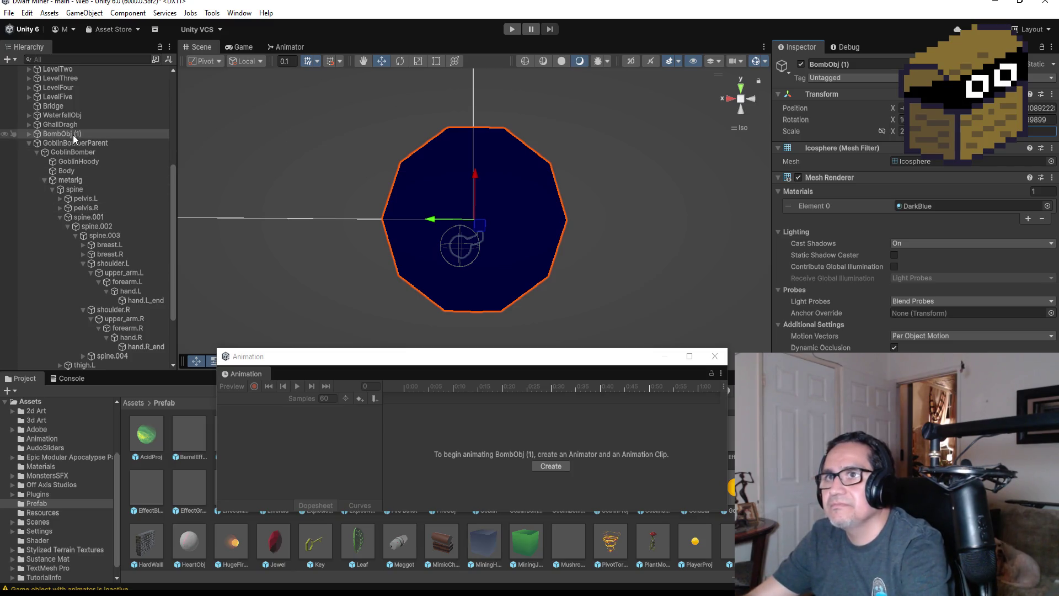
pyautogui.click(740, 89)
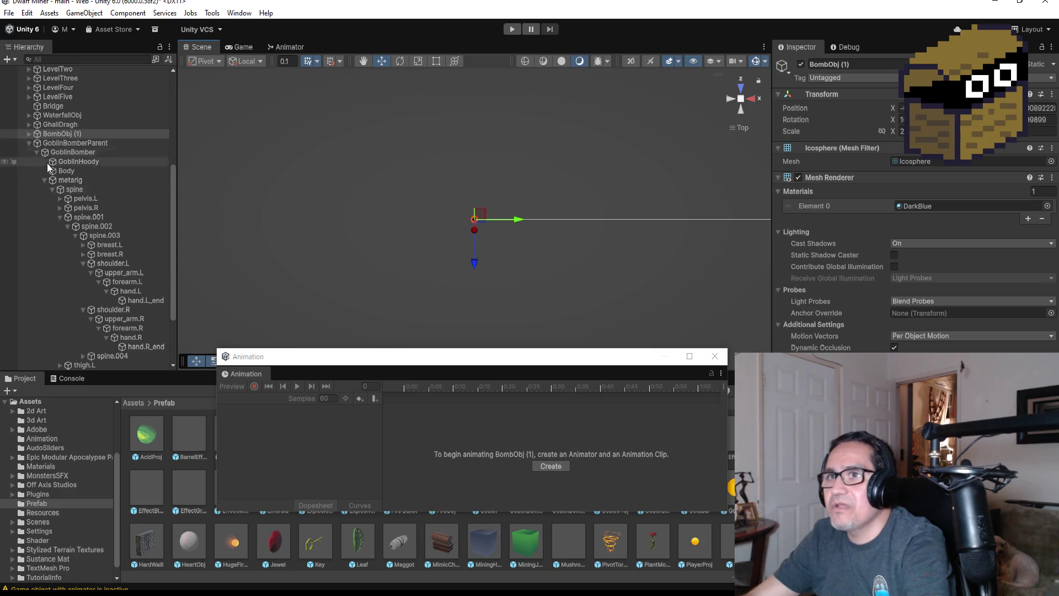
# Copy GoblinBomber's Transform Position and paste it onto BombObj (1)
pyautogui.click(75, 145)
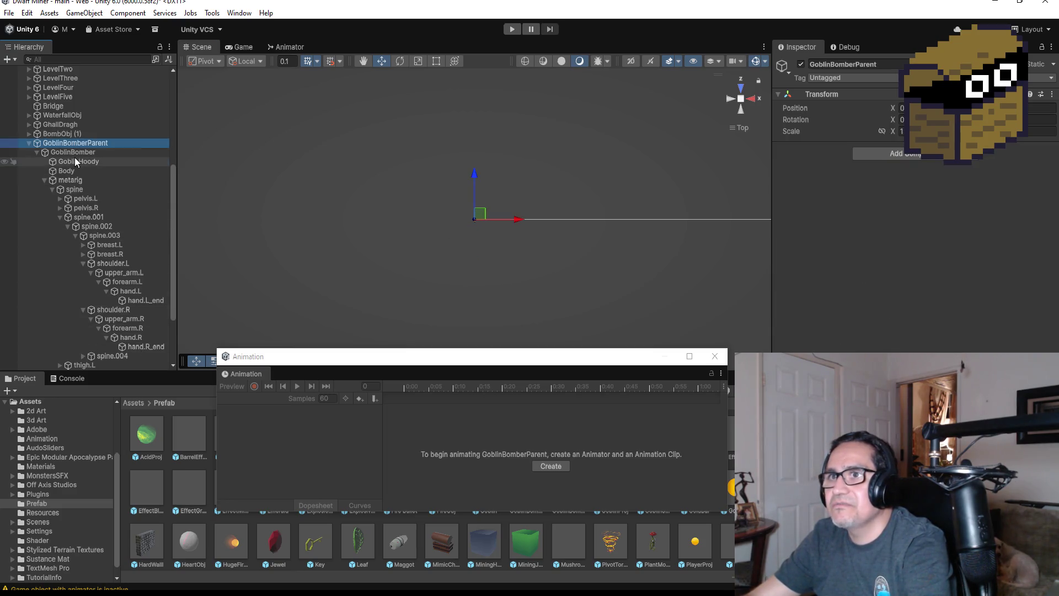
pyautogui.click(75, 155)
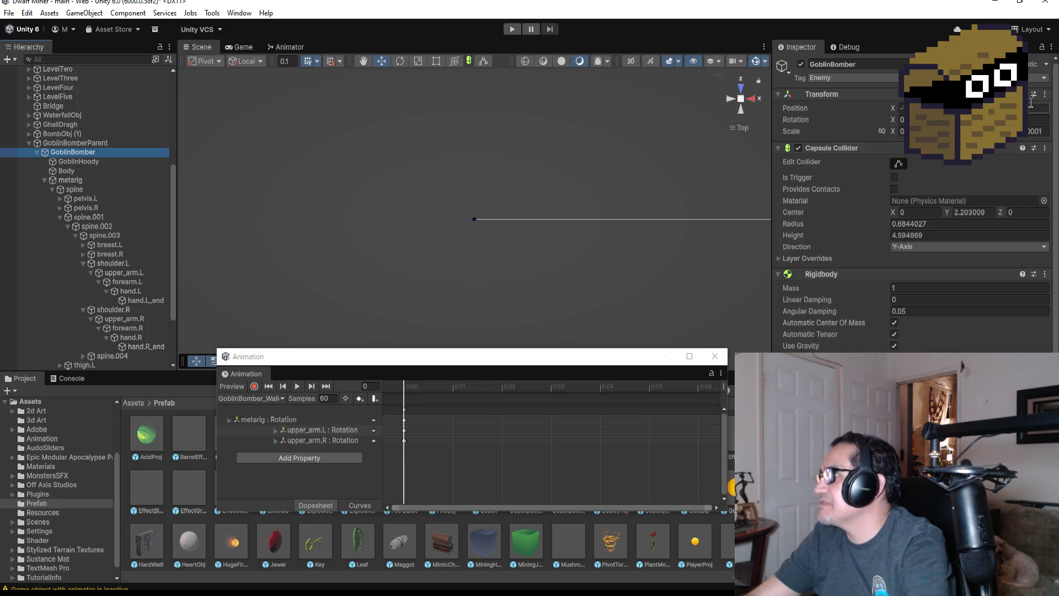
pyautogui.rightClick(993, 105)
pyautogui.moveTo(1000, 186)
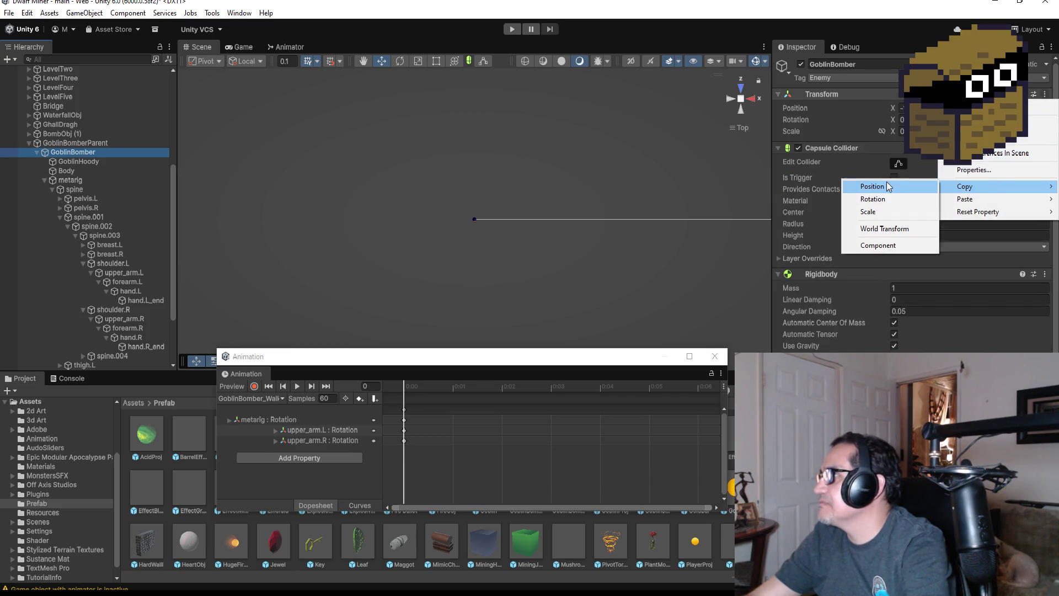
pyautogui.click(886, 181)
pyautogui.click(99, 133)
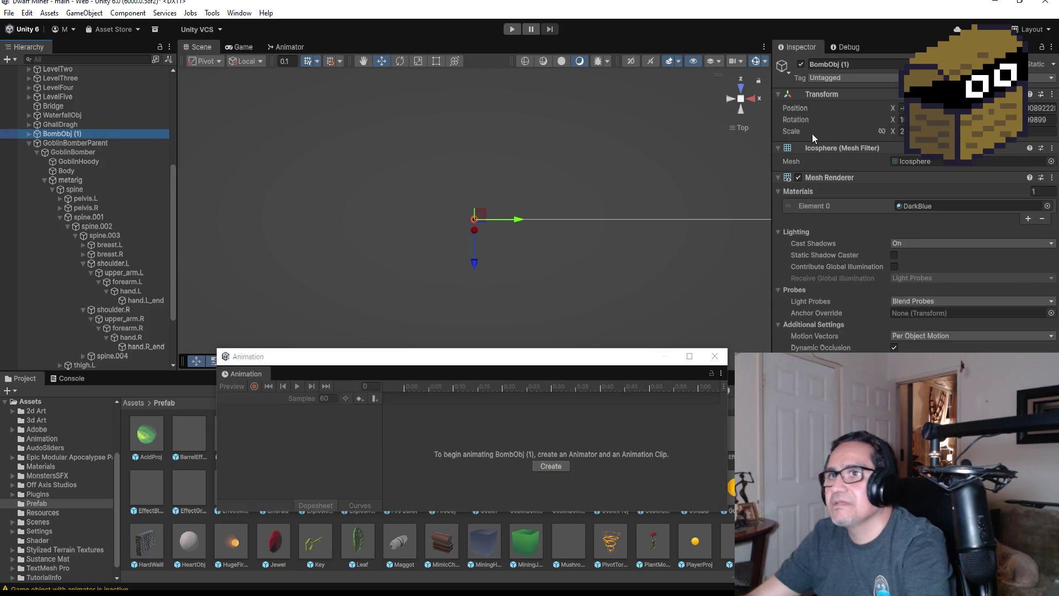
pyautogui.click(1053, 95)
pyautogui.moveTo(998, 197)
pyautogui.click(855, 199)
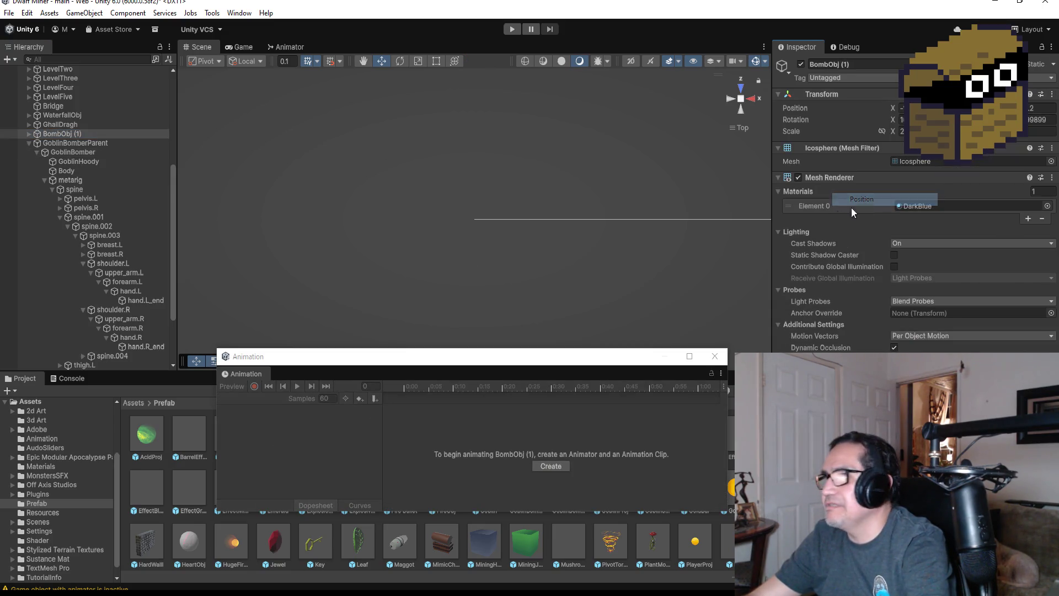
# Clear the bomb's Rotation Z and raise it to rest just above the goblin's head
pyautogui.click(71, 161)
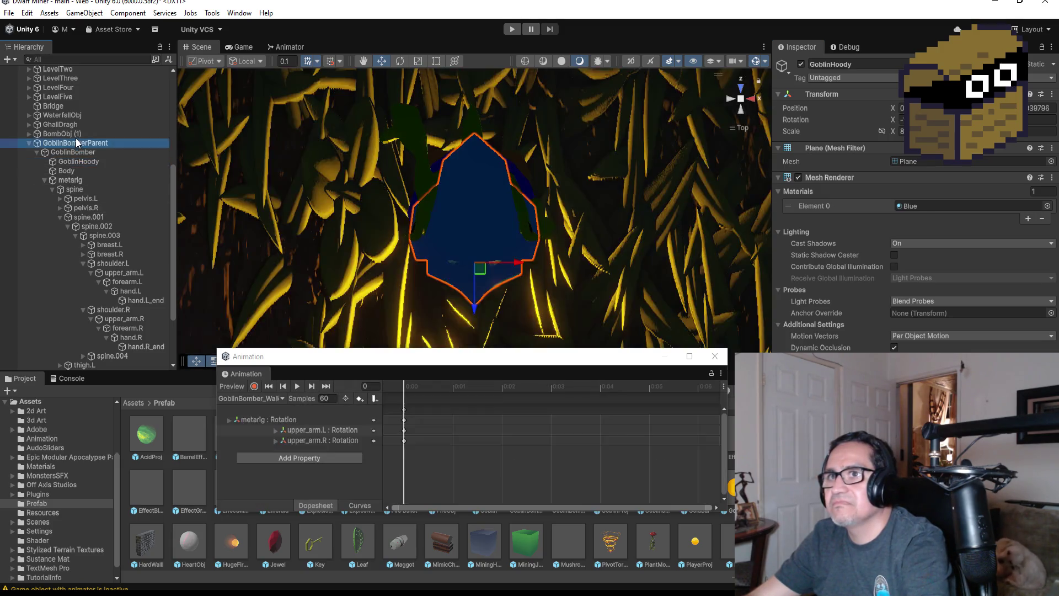
pyautogui.click(86, 143)
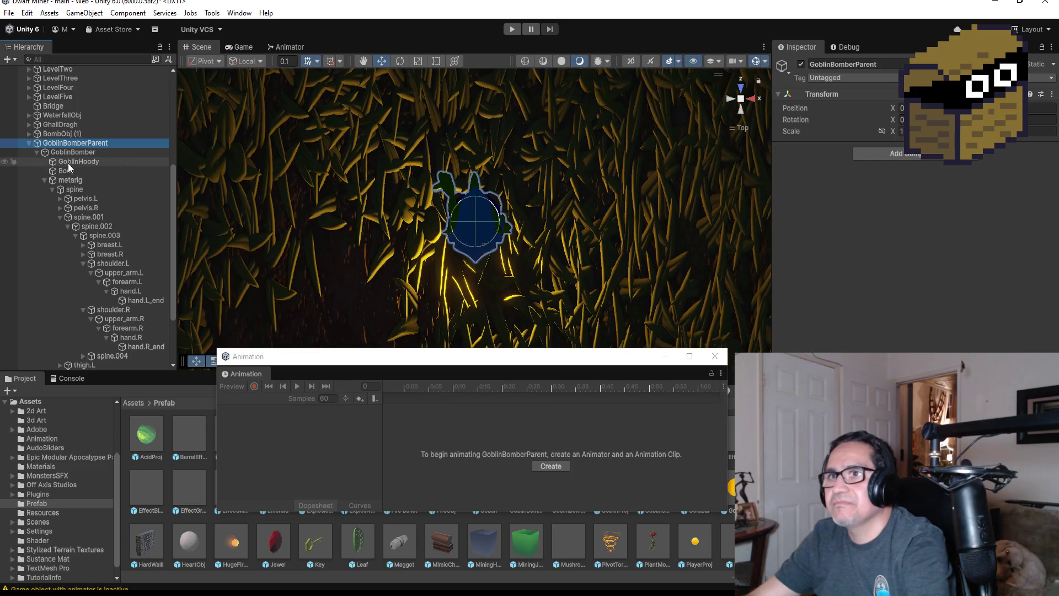
pyautogui.click(49, 133)
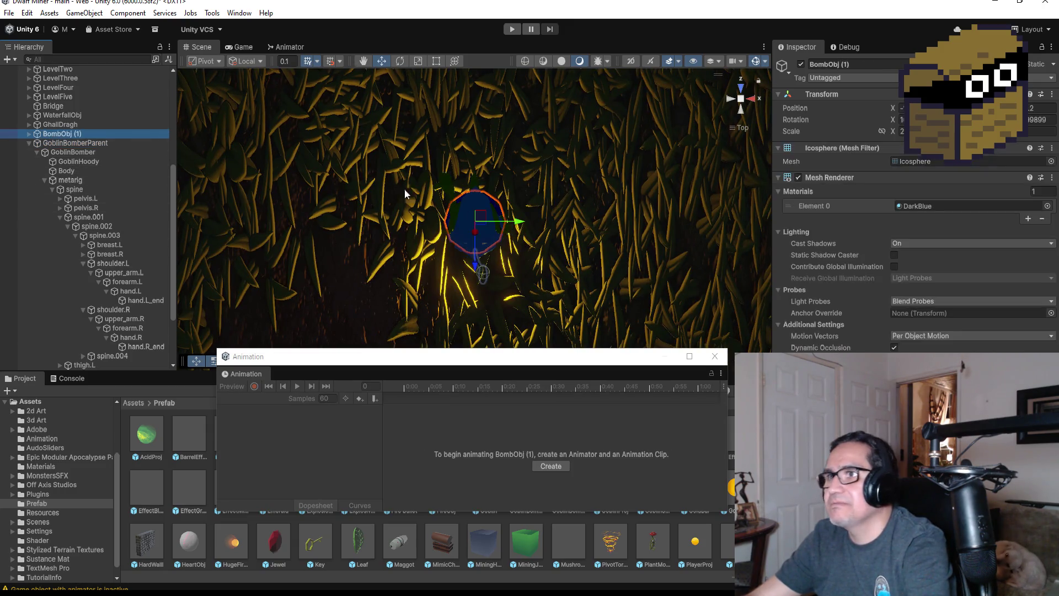
pyautogui.moveTo(571, 289); pyautogui.dragTo(591, 60)
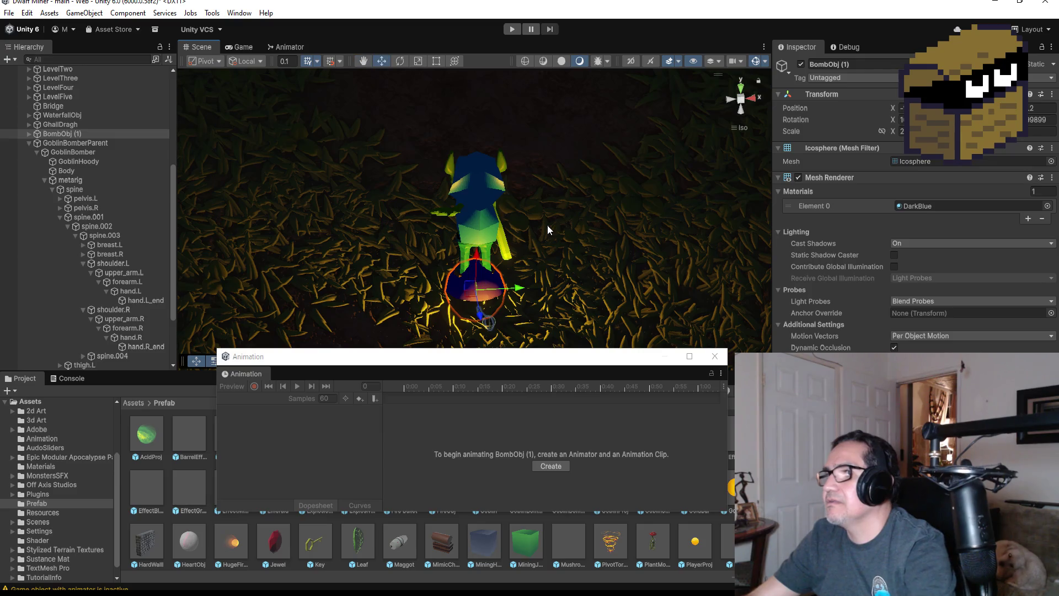
pyautogui.moveTo(486, 258)
pyautogui.mouseDown()
pyautogui.moveTo(478, 82)
pyautogui.moveTo(522, 210)
pyautogui.moveTo(518, 184)
pyautogui.mouseUp()
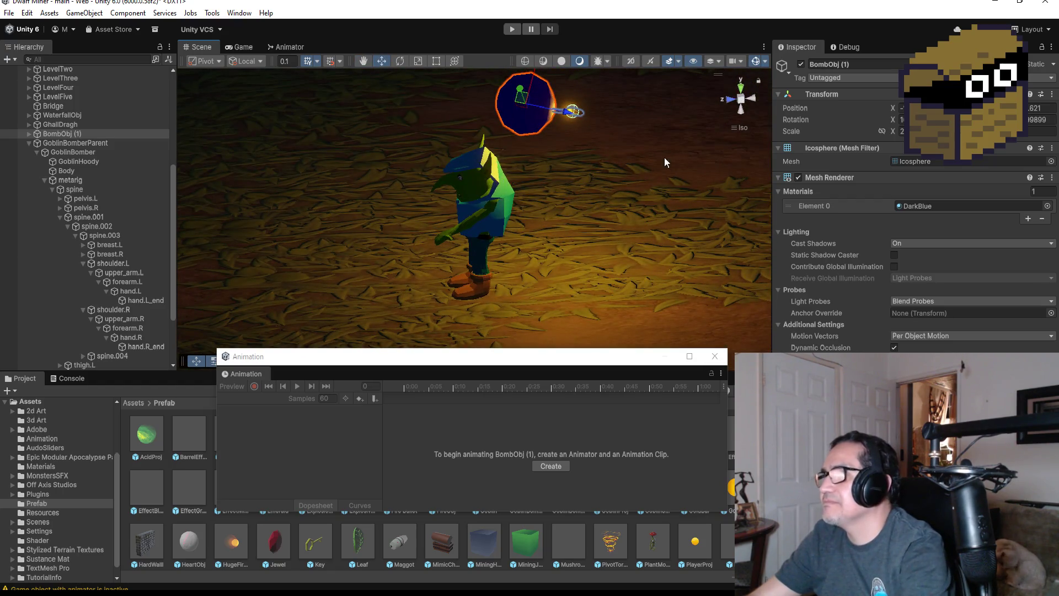
pyautogui.hotkey('ctrl', 'z')
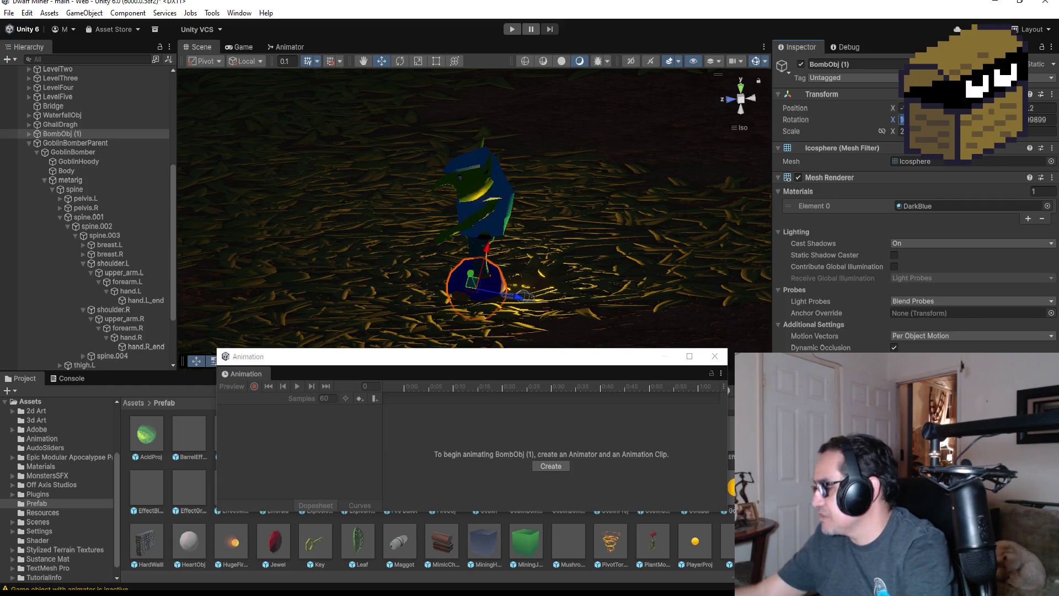
pyautogui.hotkey('ctrl', 'z')
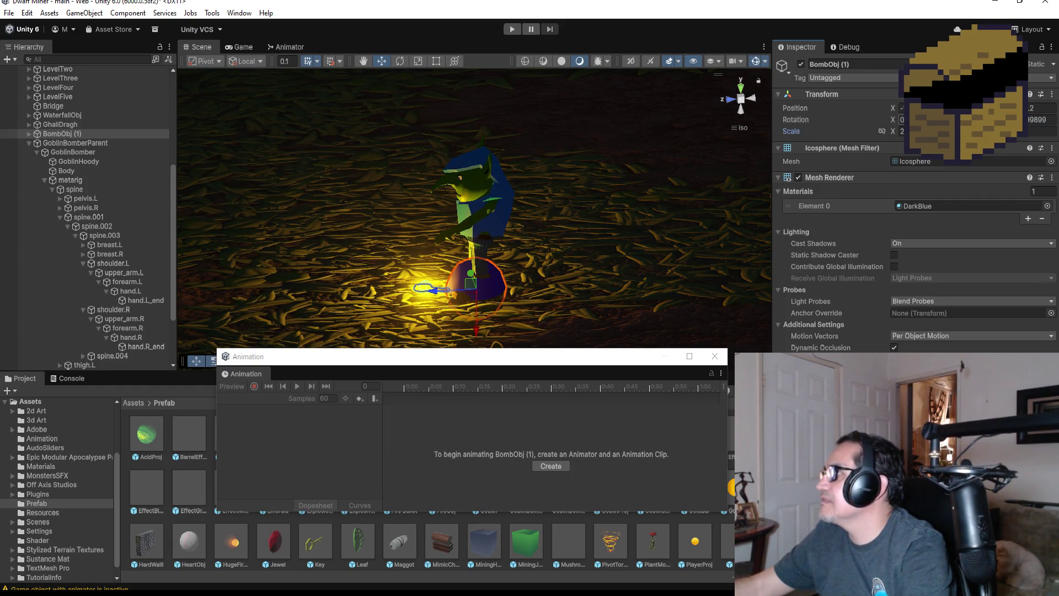
pyautogui.click(1042, 119)
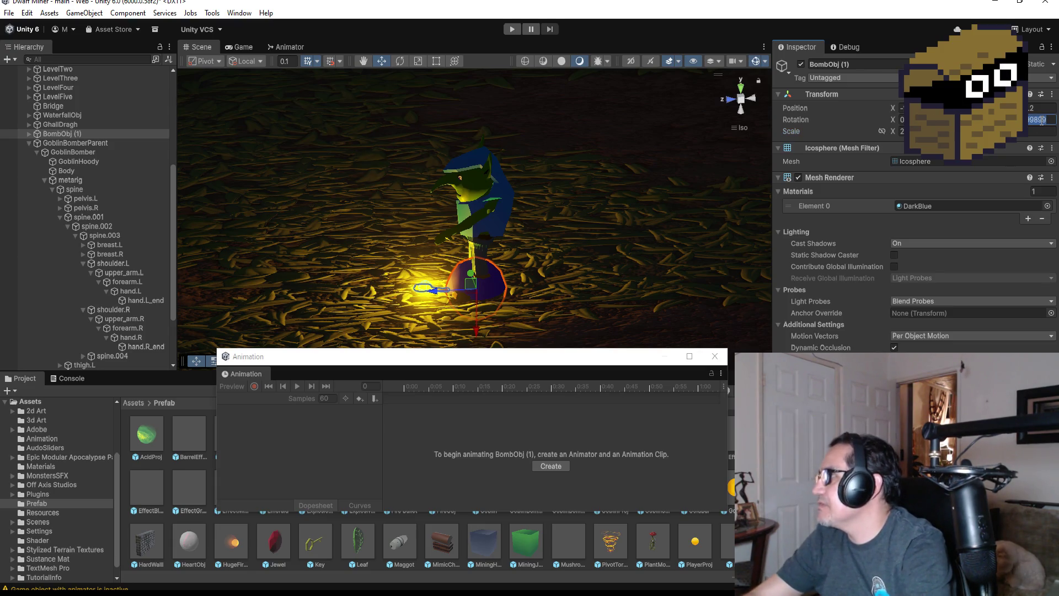
pyautogui.press('BackSpace')
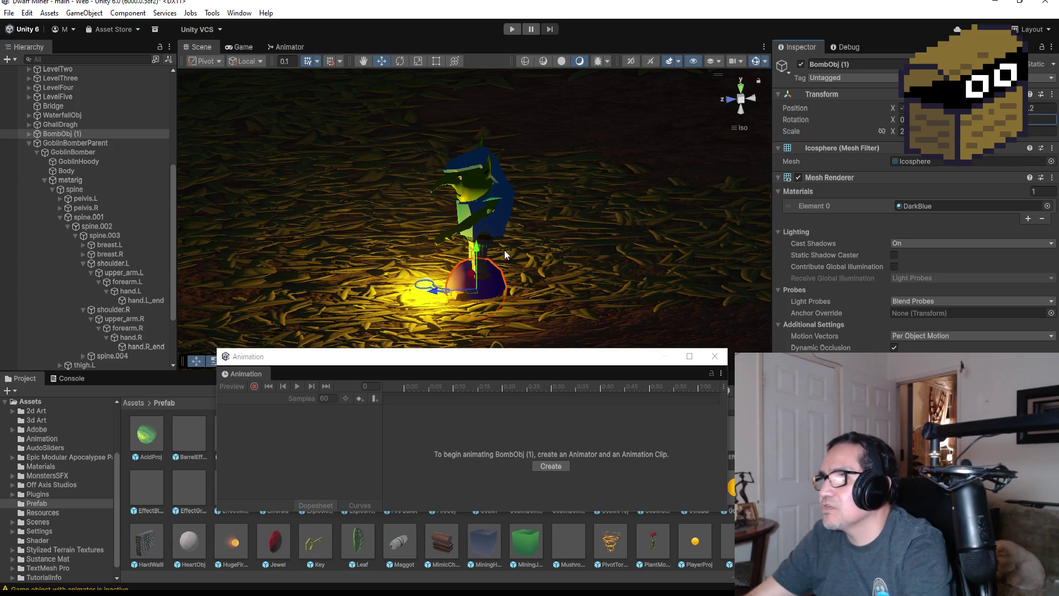
pyautogui.moveTo(477, 251); pyautogui.dragTo(480, 94)
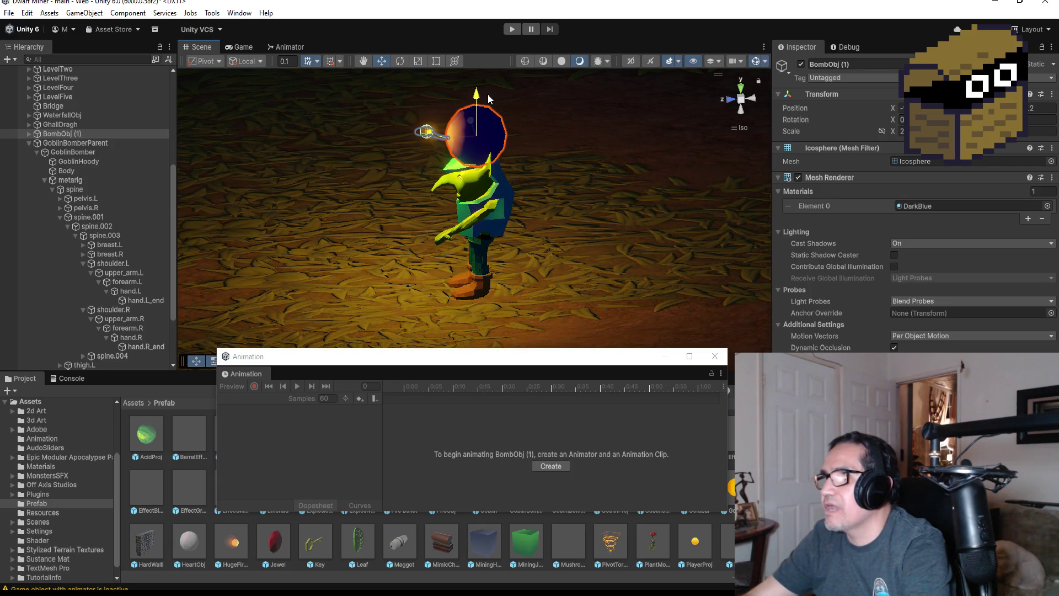
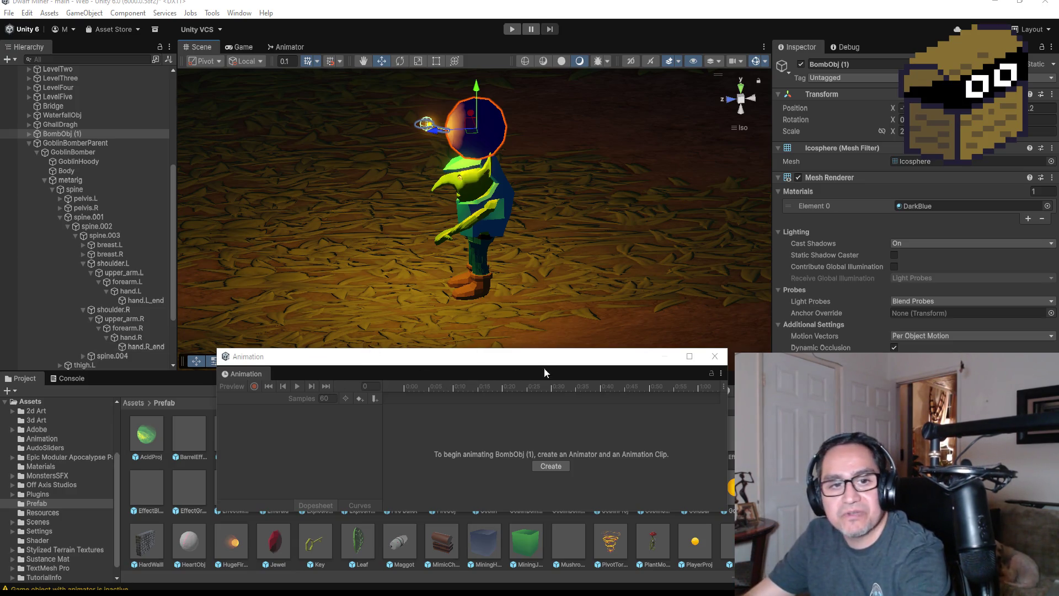
# Close the Animation window and rotate the goblin's upper_arm.L bone upward from the side view
pyautogui.moveTo(533, 279)
pyautogui.mouseDown()
pyautogui.moveTo(653, 229)
pyautogui.moveTo(782, 230)
pyautogui.moveTo(547, 212)
pyautogui.mouseUp()
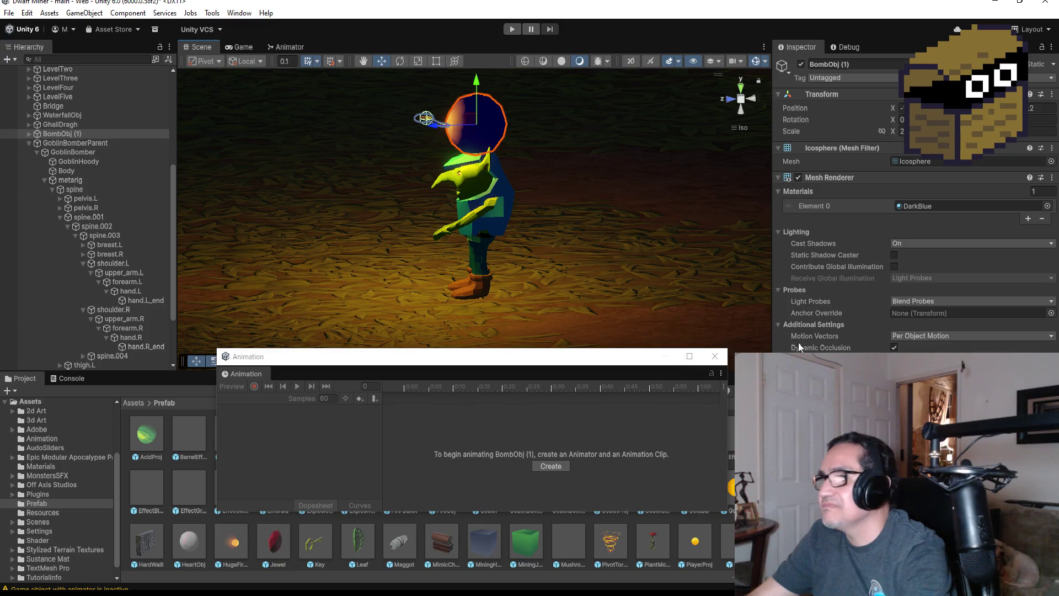
pyautogui.click(715, 356)
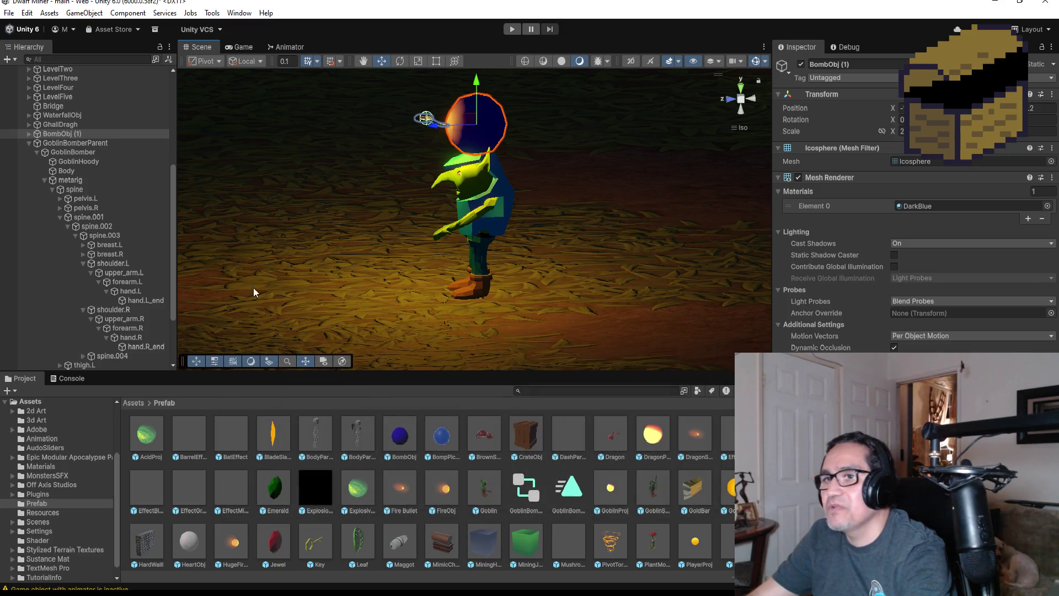
pyautogui.click(121, 265)
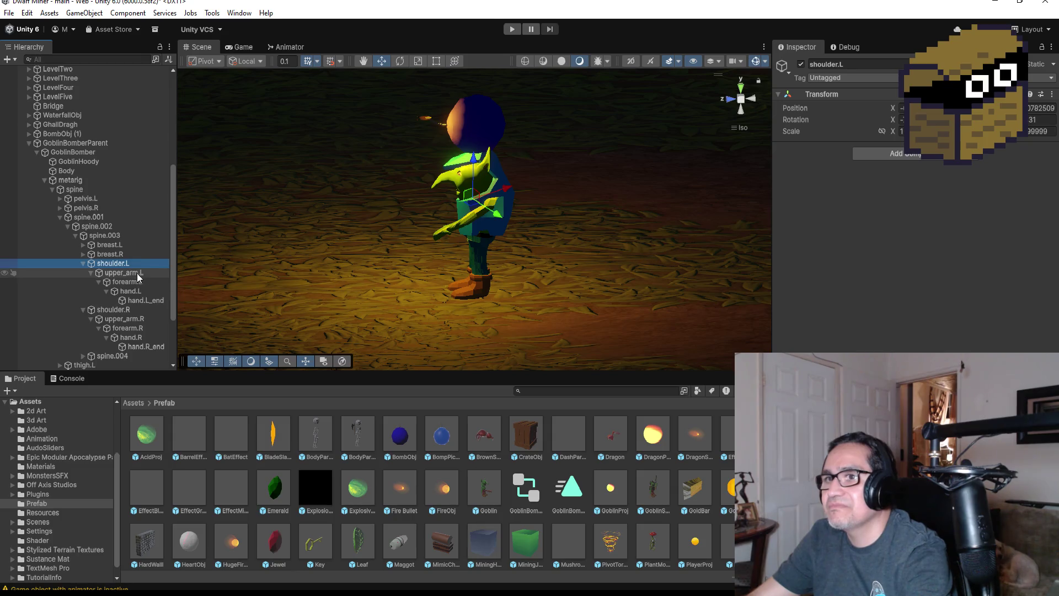
pyautogui.click(147, 273)
pyautogui.click(381, 61)
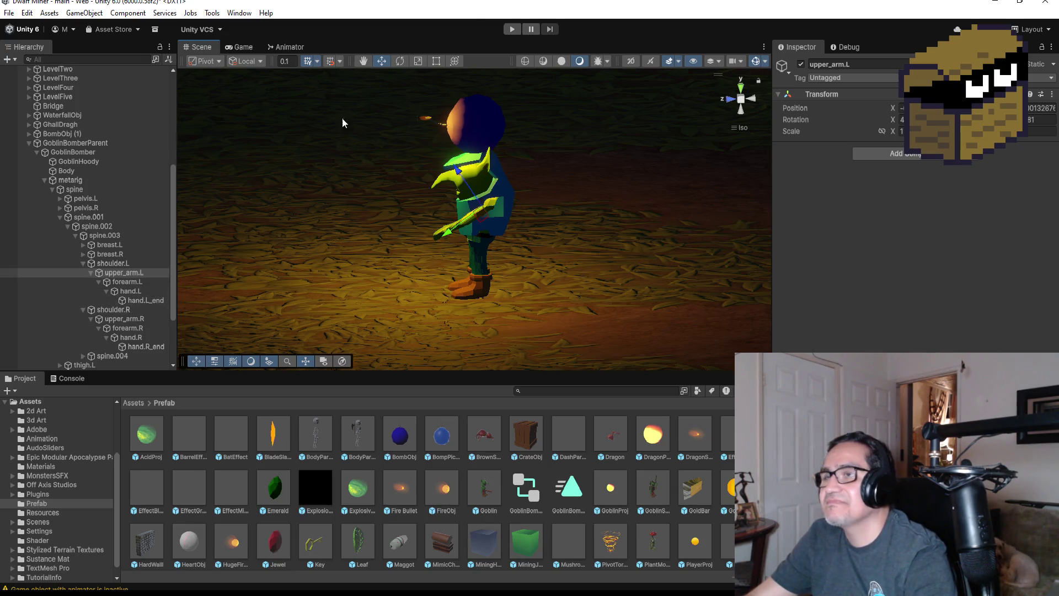
pyautogui.click(398, 62)
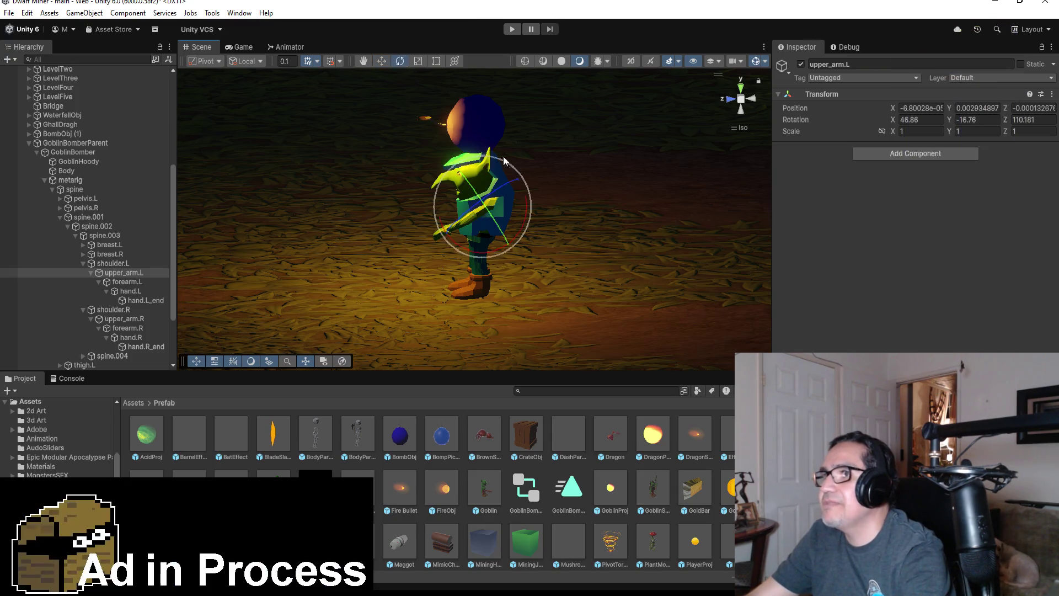
pyautogui.moveTo(655, 197); pyautogui.dragTo(704, 232)
pyautogui.moveTo(568, 246)
pyautogui.keyDown('alt'); pyautogui.mouseDown()
pyautogui.moveTo(603, 255)
pyautogui.moveTo(757, 236)
pyautogui.moveTo(624, 224)
pyautogui.mouseUp(); pyautogui.keyUp('alt')
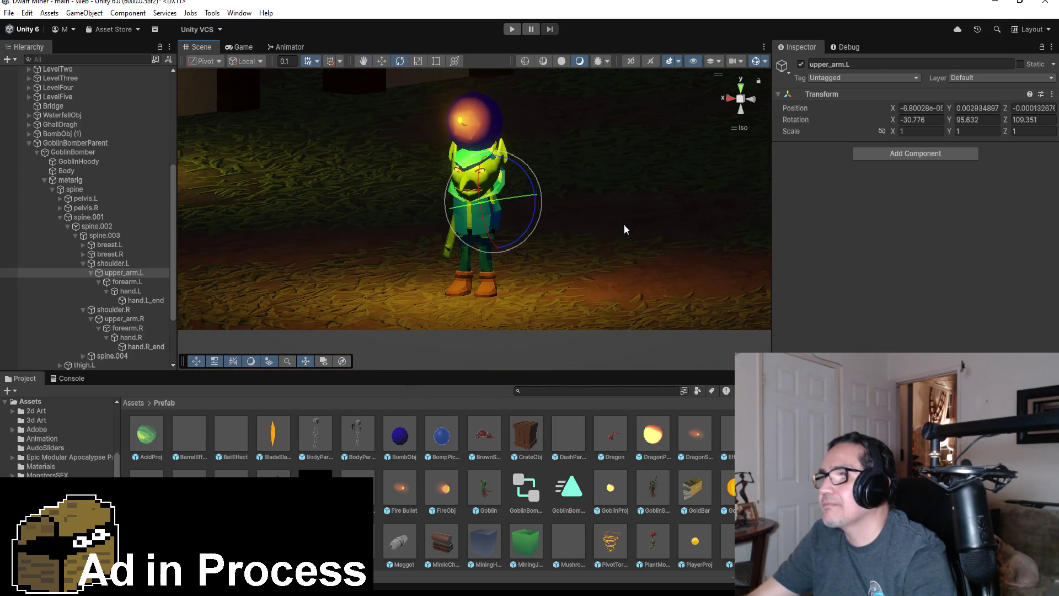
pyautogui.hotkey('ctrl', 'z')
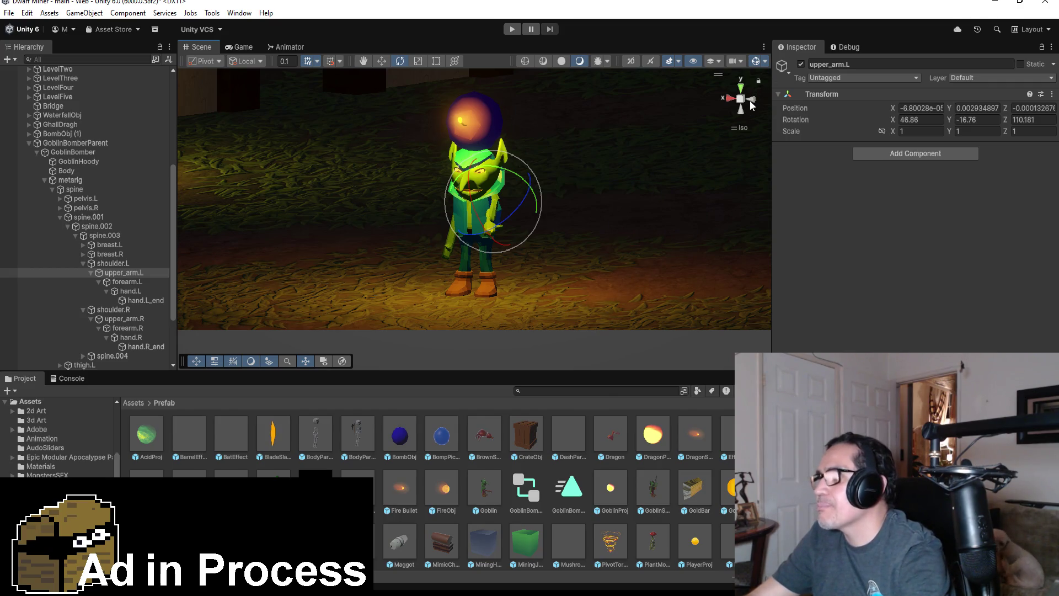
pyautogui.click(757, 98)
pyautogui.moveTo(504, 156)
pyautogui.mouseDown()
pyautogui.moveTo(554, 160)
pyautogui.moveTo(670, 214)
pyautogui.mouseUp()
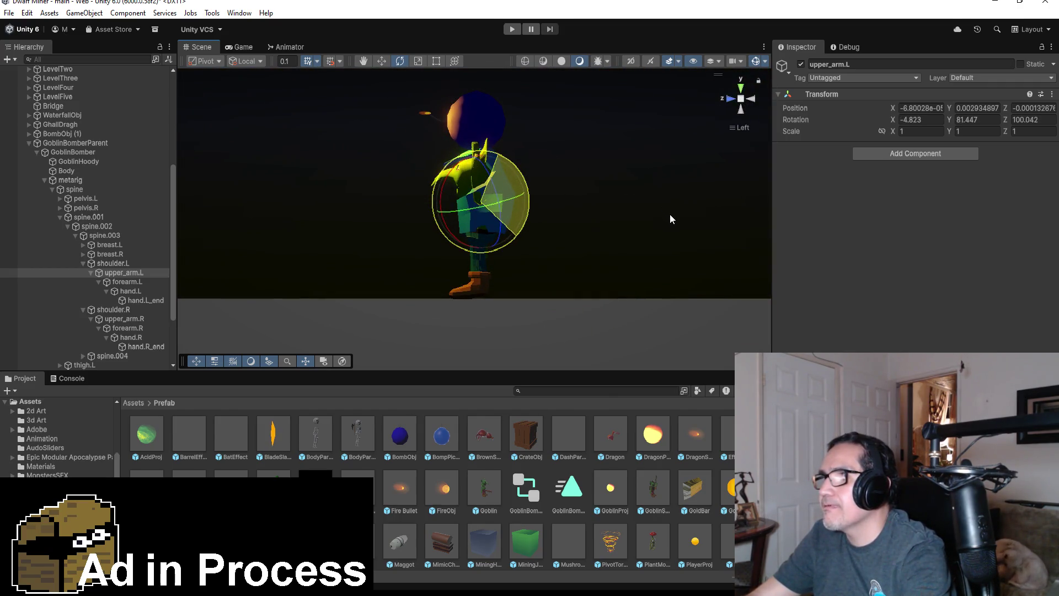
# Raise upper_arm.R over the head to rotation -28.567, -86.981, -94.991
pyautogui.click(734, 102)
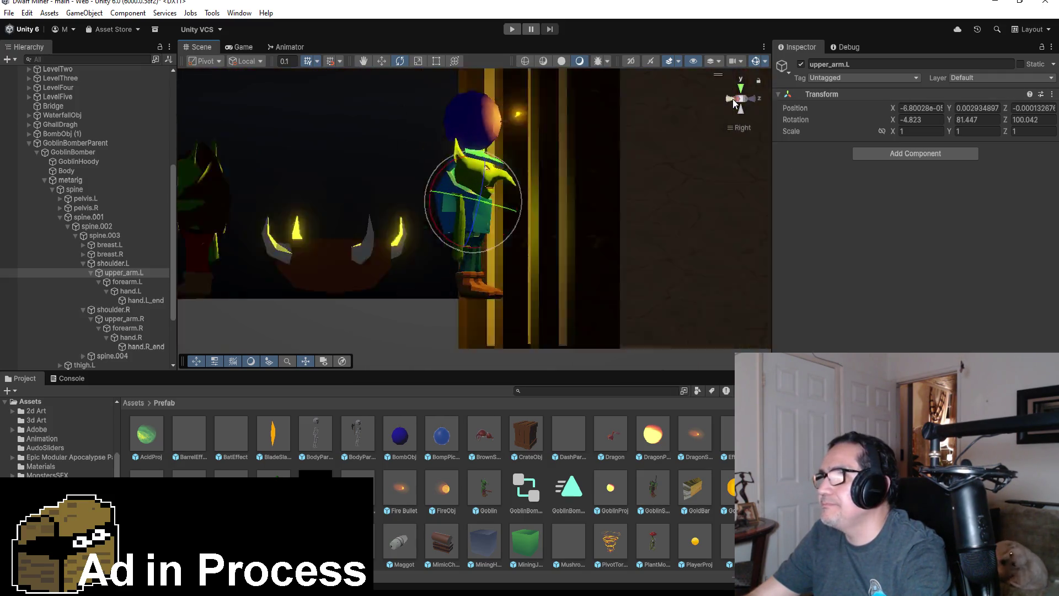
pyautogui.click(125, 318)
pyautogui.moveTo(460, 157)
pyautogui.mouseDown()
pyautogui.moveTo(296, 231)
pyautogui.moveTo(484, 160)
pyautogui.moveTo(409, 171)
pyautogui.moveTo(346, 215)
pyautogui.moveTo(612, 174)
pyautogui.moveTo(265, 213)
pyautogui.moveTo(324, 203)
pyautogui.moveTo(336, 213)
pyautogui.mouseUp()
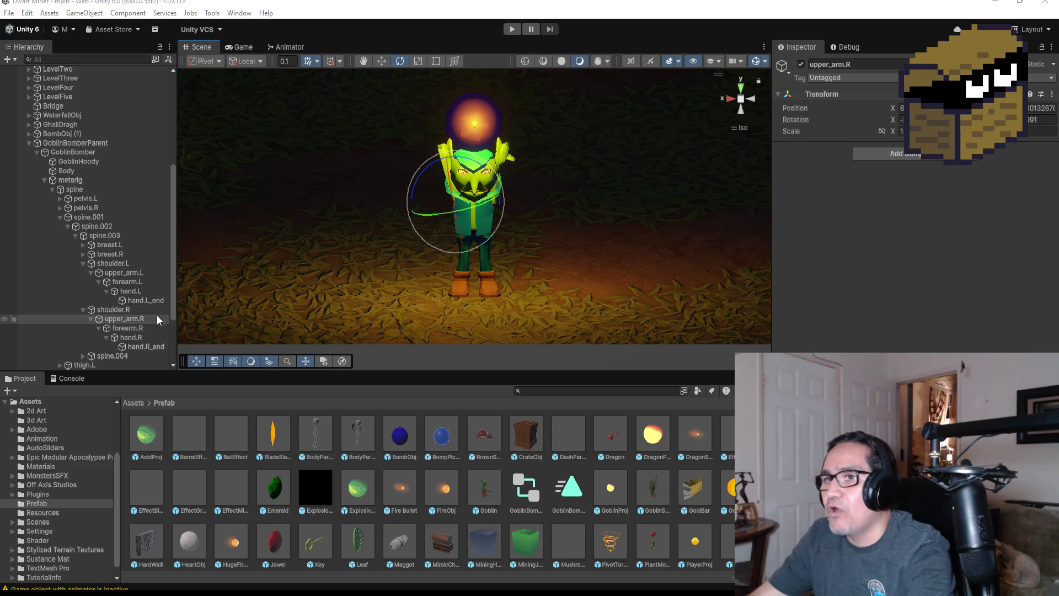
# Set the bomb sphere BombObj (1) to an X scale of 3
pyautogui.click(86, 134)
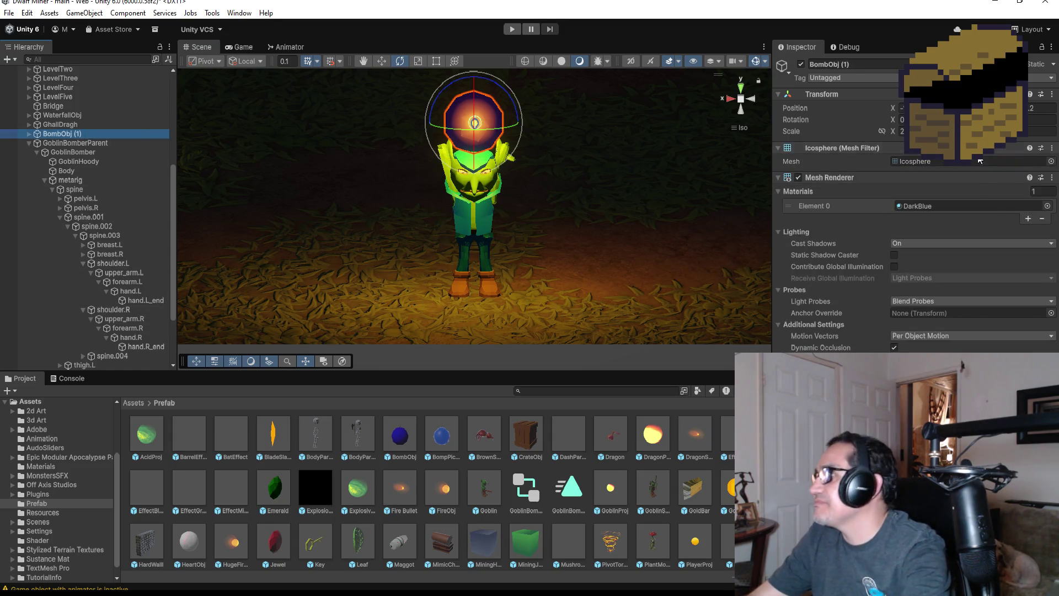
pyautogui.click(902, 132)
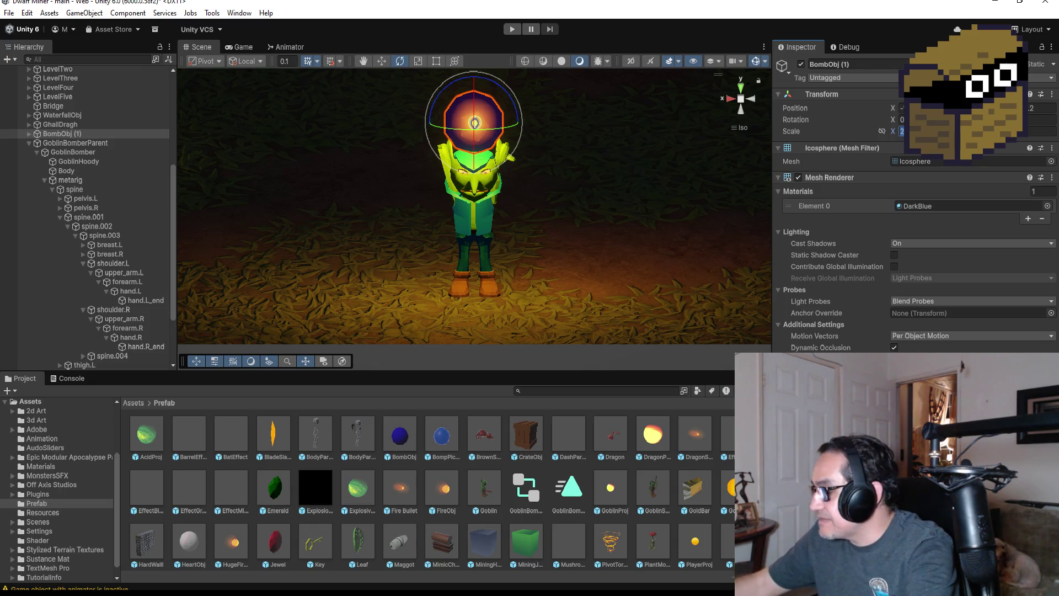
pyautogui.write('3')
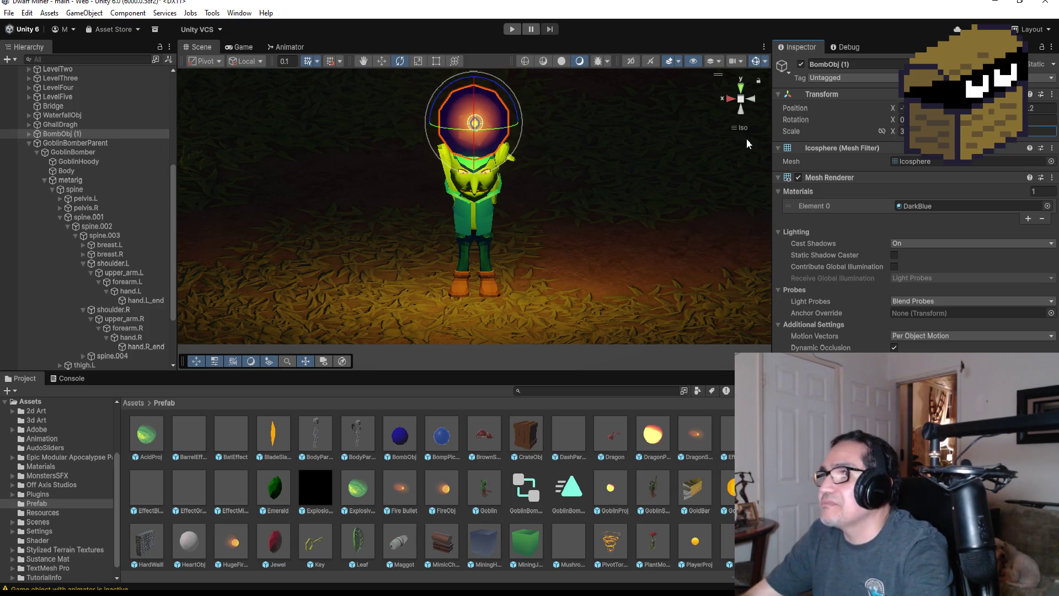
pyautogui.click(381, 61)
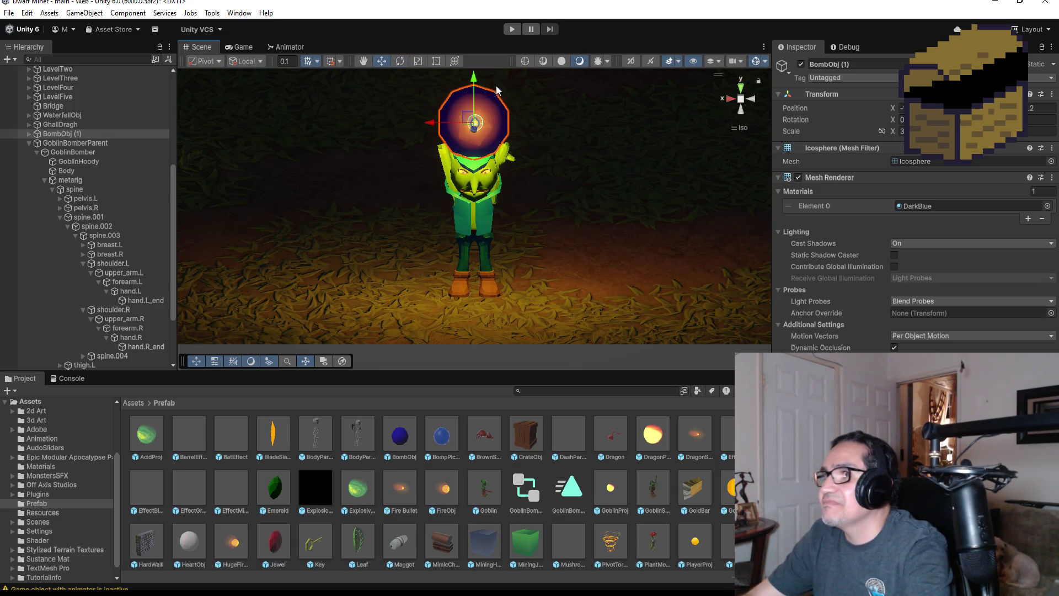
pyautogui.moveTo(615, 130); pyautogui.dragTo(445, 93)
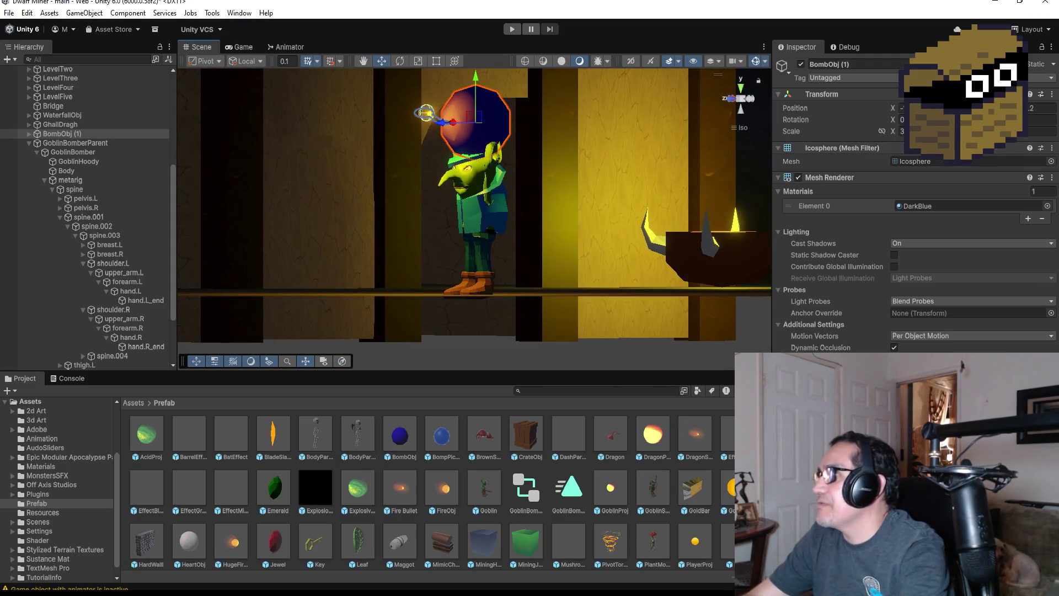
# Rotate BombObj (1) to -90 on X and parent it under GoblinBomber
pyautogui.click(1038, 119)
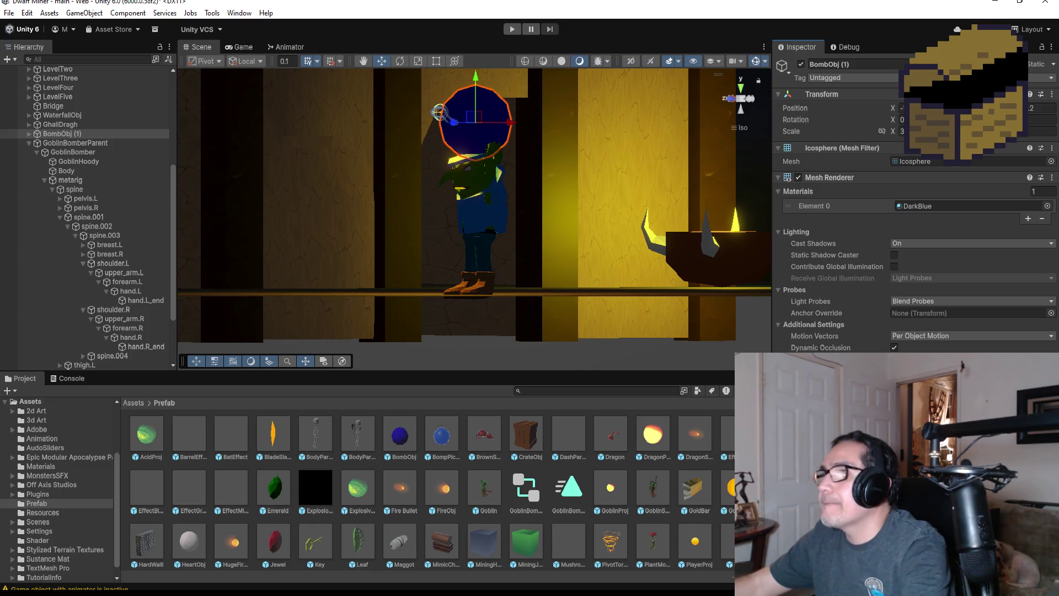
pyautogui.click(902, 119)
pyautogui.press('BackSpace')
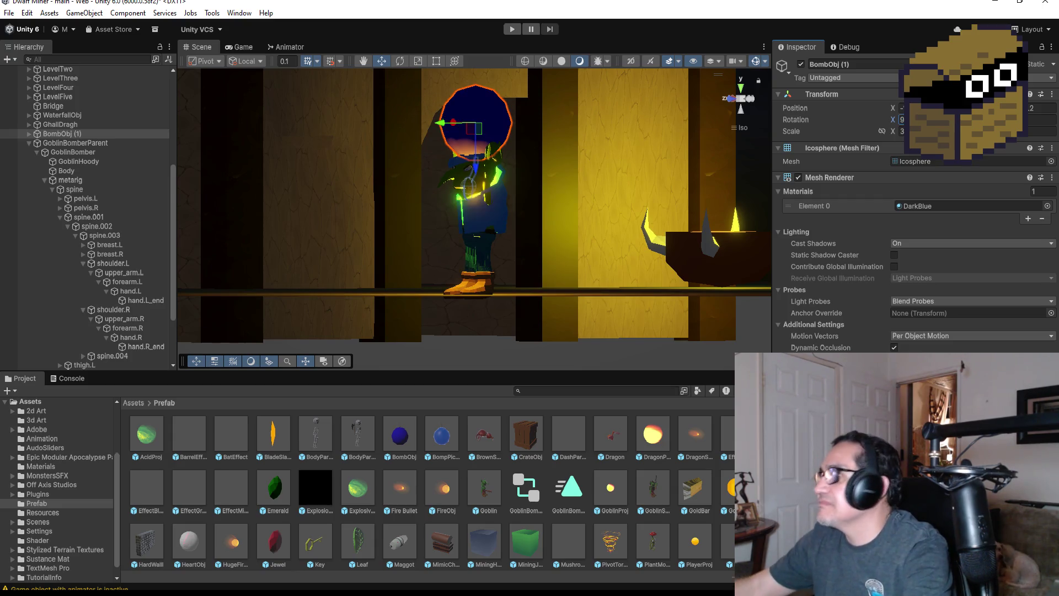
pyautogui.write('-90')
pyautogui.press('Return')
pyautogui.moveTo(61, 133)
pyautogui.mouseDown()
pyautogui.moveTo(87, 160)
pyautogui.moveTo(123, 312)
pyautogui.moveTo(125, 284)
pyautogui.moveTo(129, 302)
pyautogui.moveTo(70, 188)
pyautogui.moveTo(69, 160)
pyautogui.mouseUp()
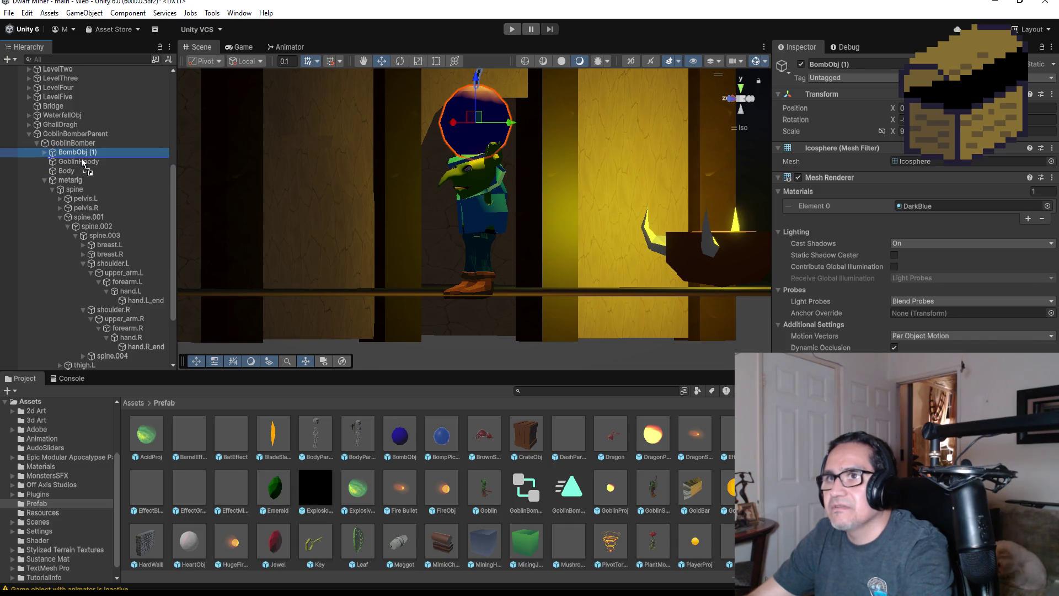
# Check the goblin from top and perspective views, verify GoblinBomberParent's children, then enter Play mode
pyautogui.click(29, 134)
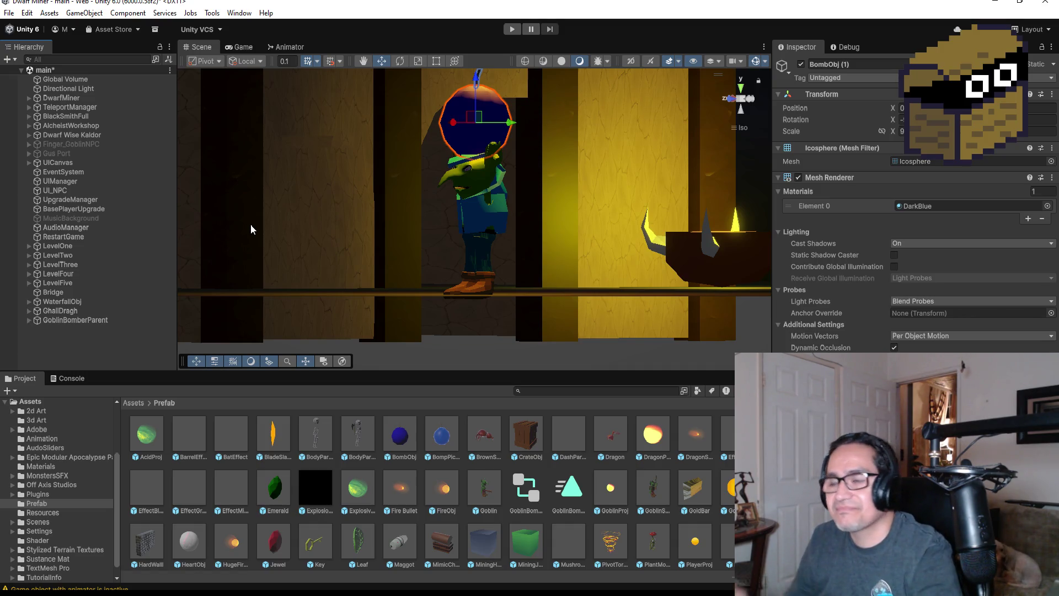
pyautogui.click(741, 87)
pyautogui.moveTo(634, 194)
pyautogui.mouseDown()
pyautogui.moveTo(643, 133)
pyautogui.moveTo(524, 104)
pyautogui.moveTo(422, 38)
pyautogui.moveTo(390, 138)
pyautogui.mouseUp()
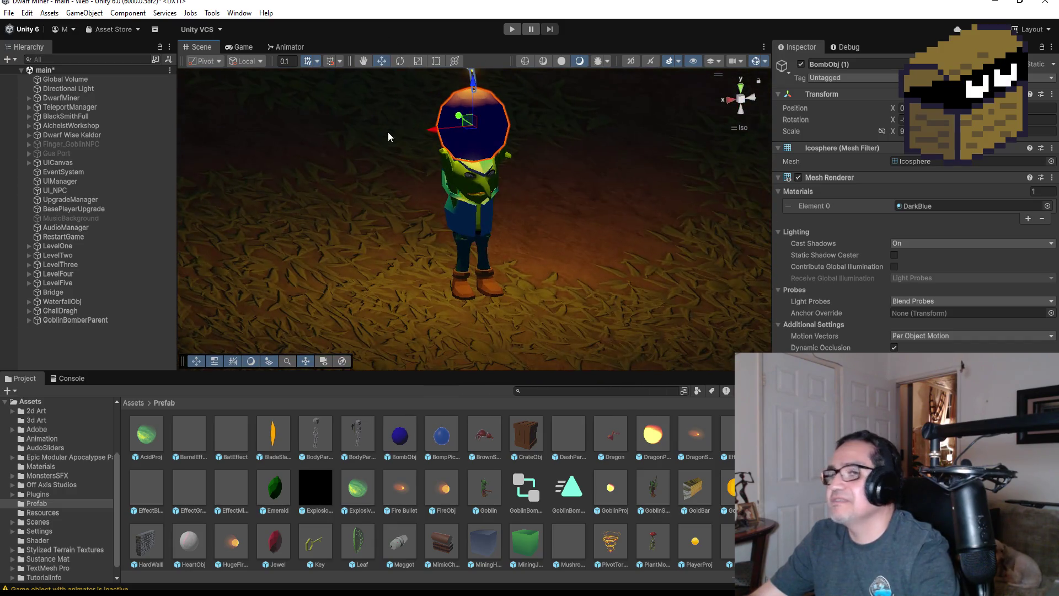
pyautogui.click(84, 322)
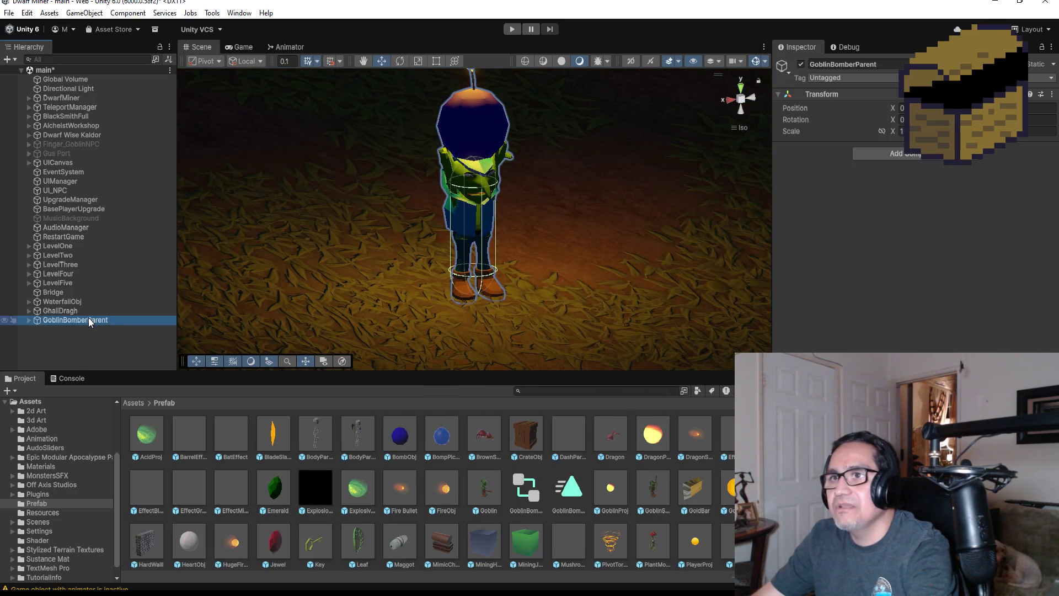
pyautogui.click(28, 321)
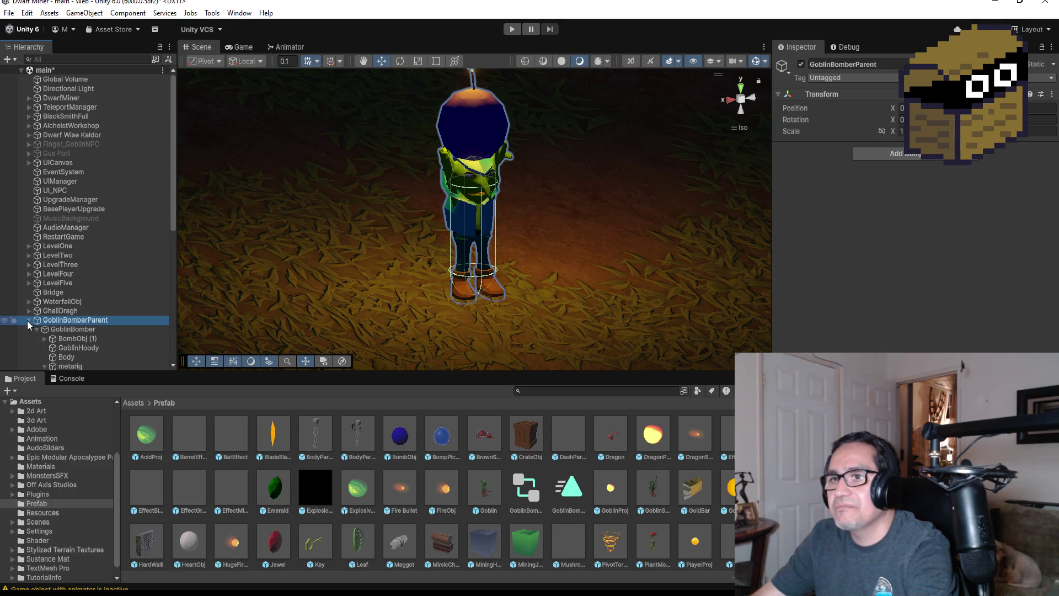
pyautogui.click(29, 321)
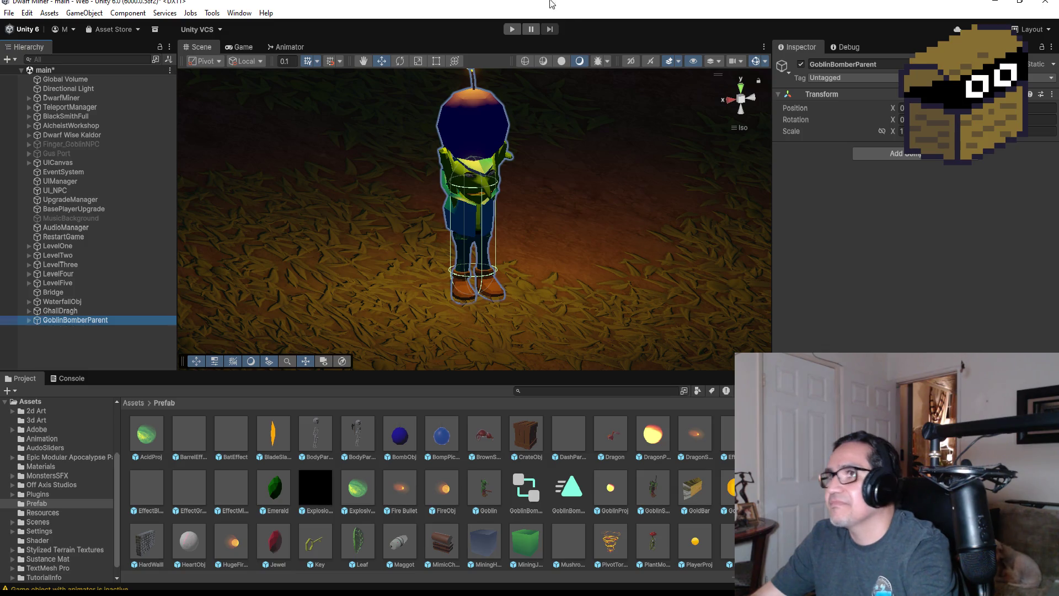
pyautogui.click(512, 30)
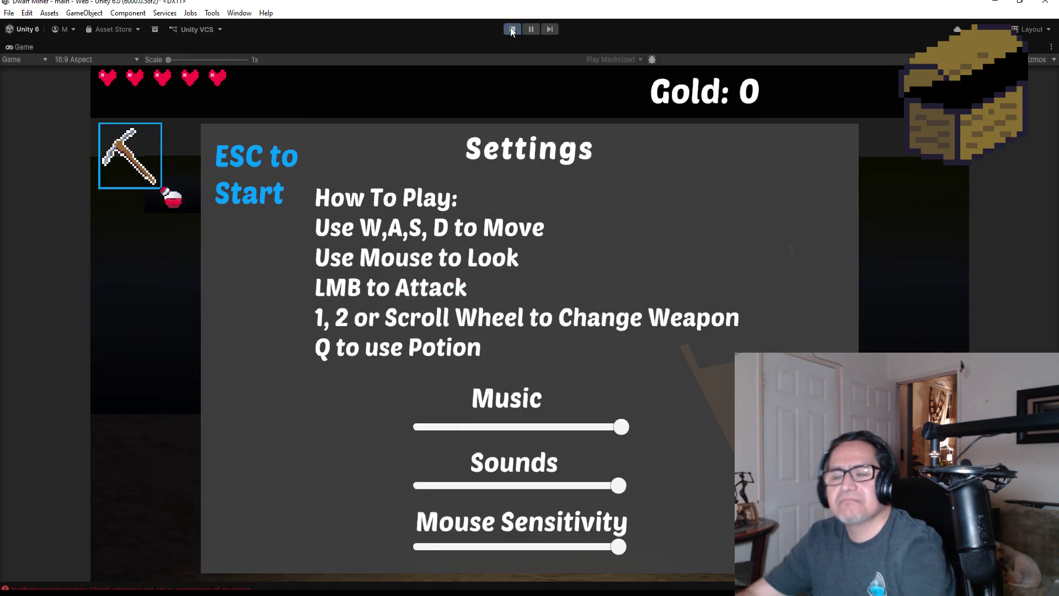
# Leave the settings screen, walk out of the mine and break crates to collect gold
pyautogui.press('Escape')
pyautogui.press('w')
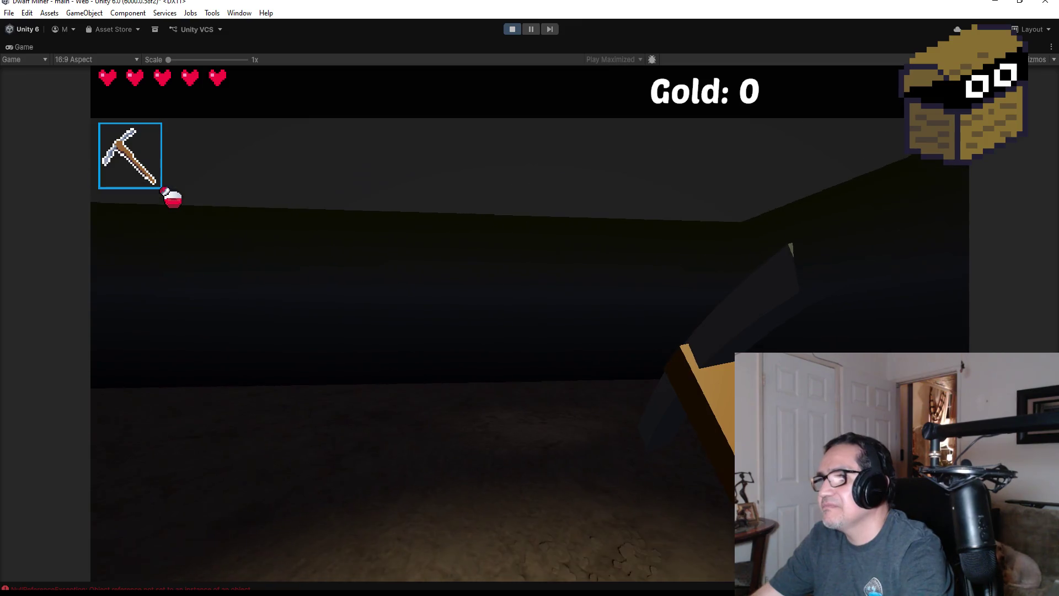
pyautogui.scroll(-1, 530, 323)
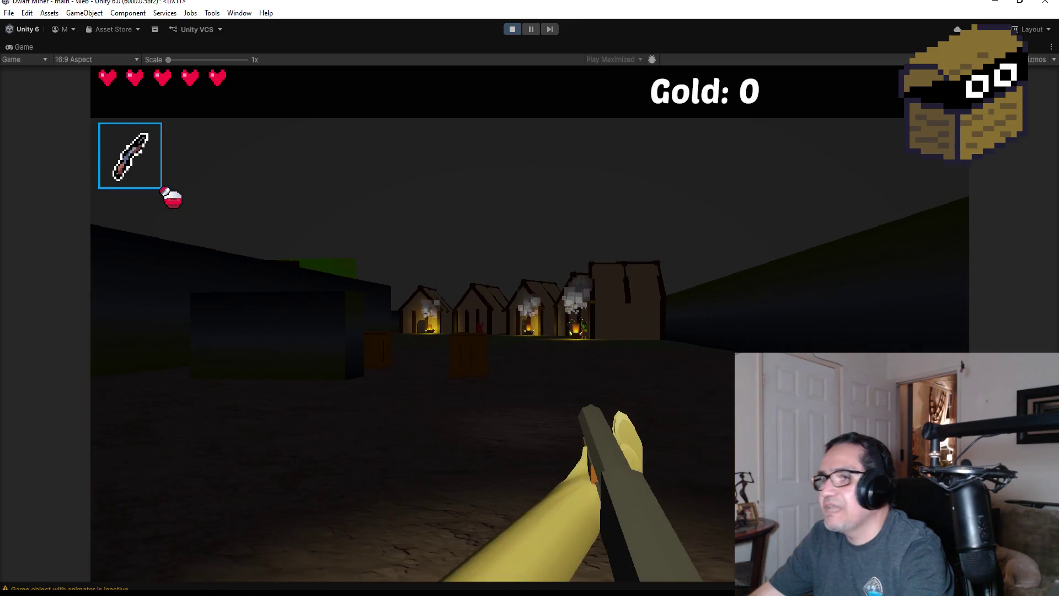
pyautogui.press('w')
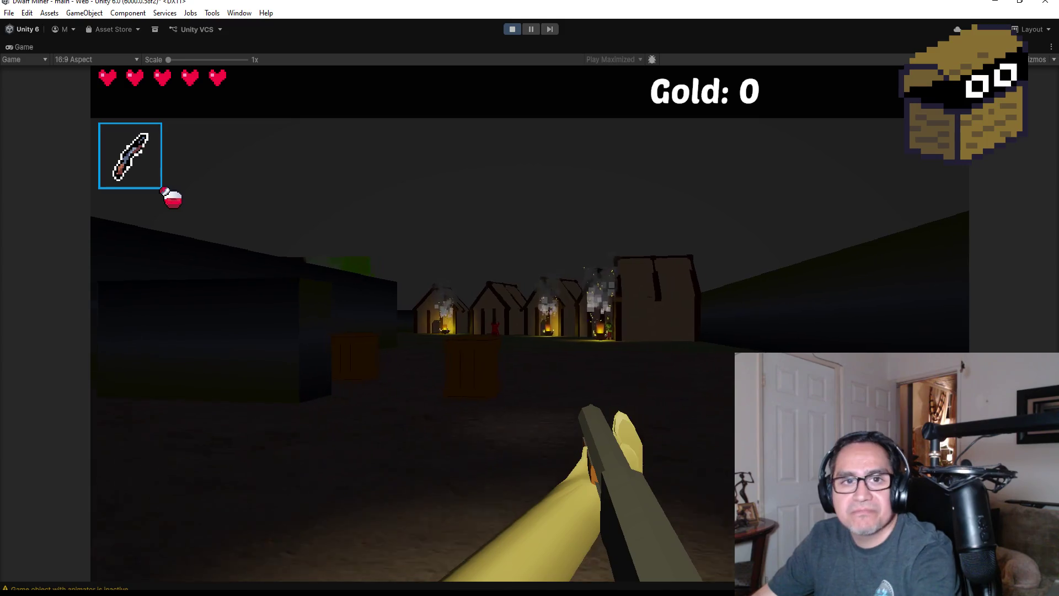
pyautogui.click(529, 323)
pyautogui.press('w')
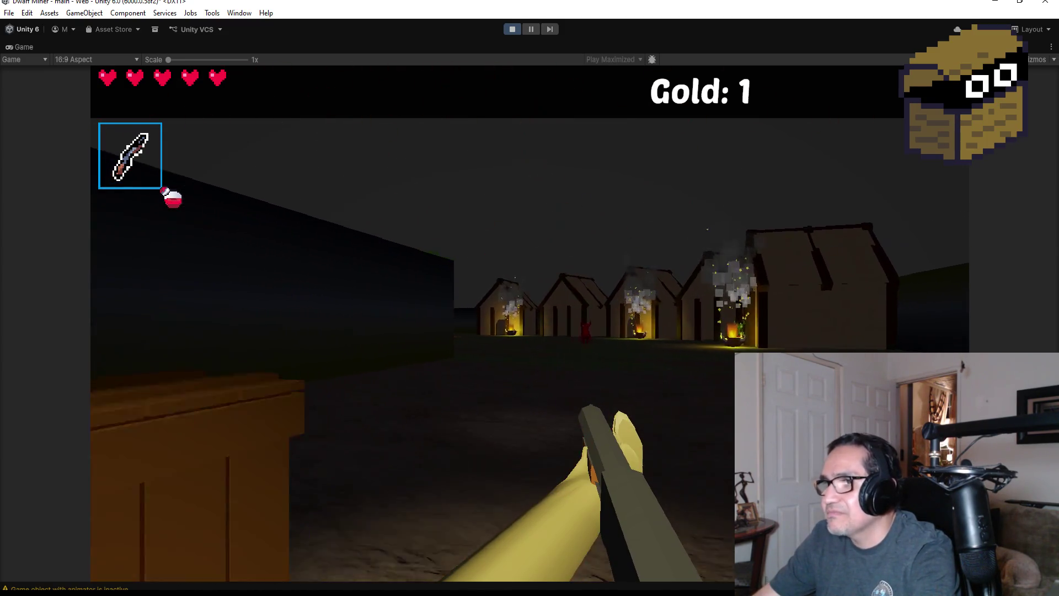
pyautogui.click(530, 323)
pyautogui.press('d')
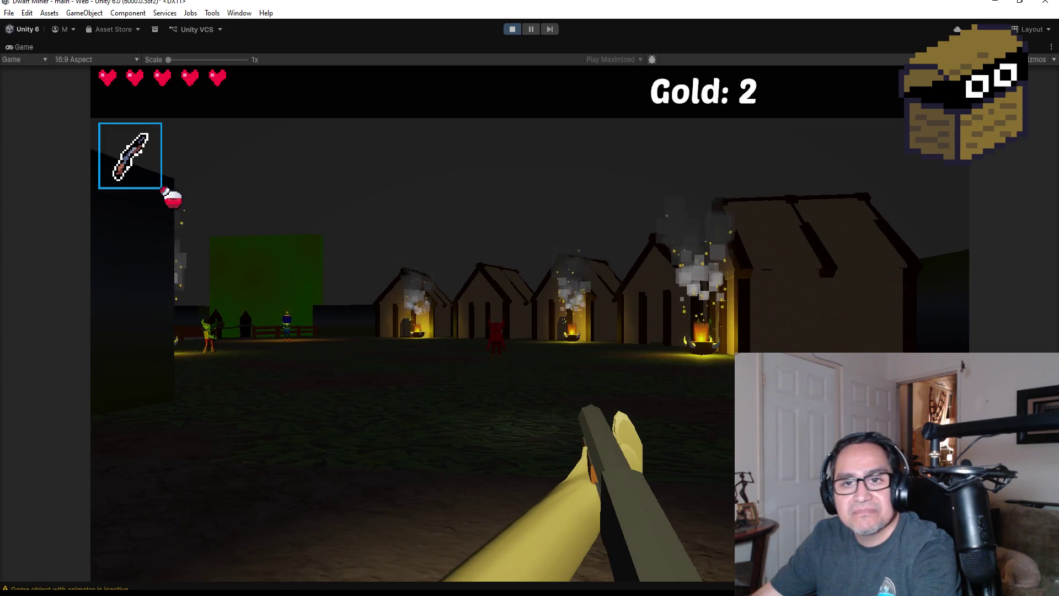
pyautogui.press('w')
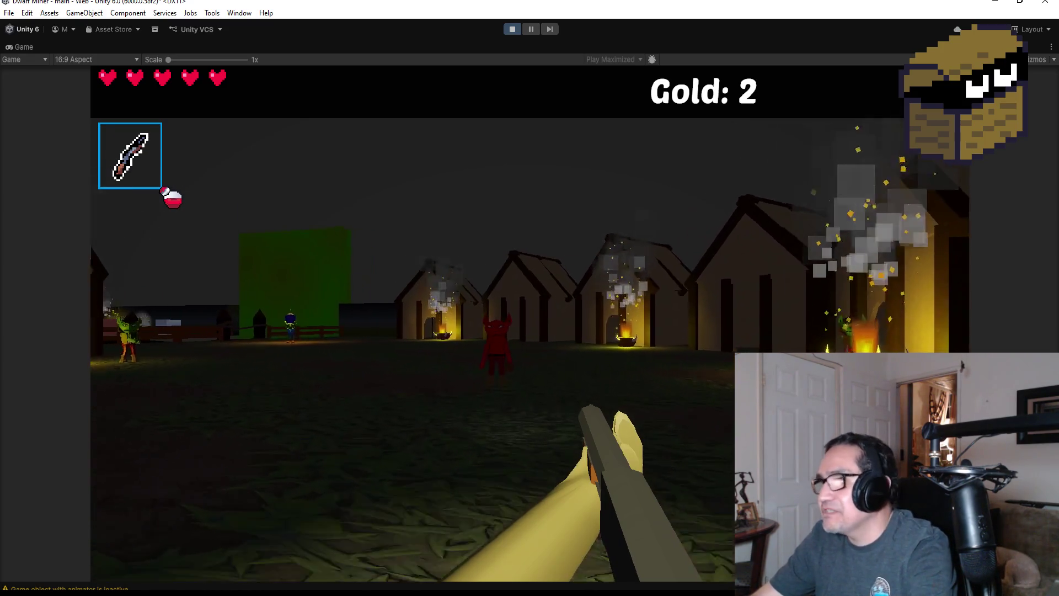
# Shoot fireballs to kill the demon and the goblins near the houses
pyautogui.click(530, 298)
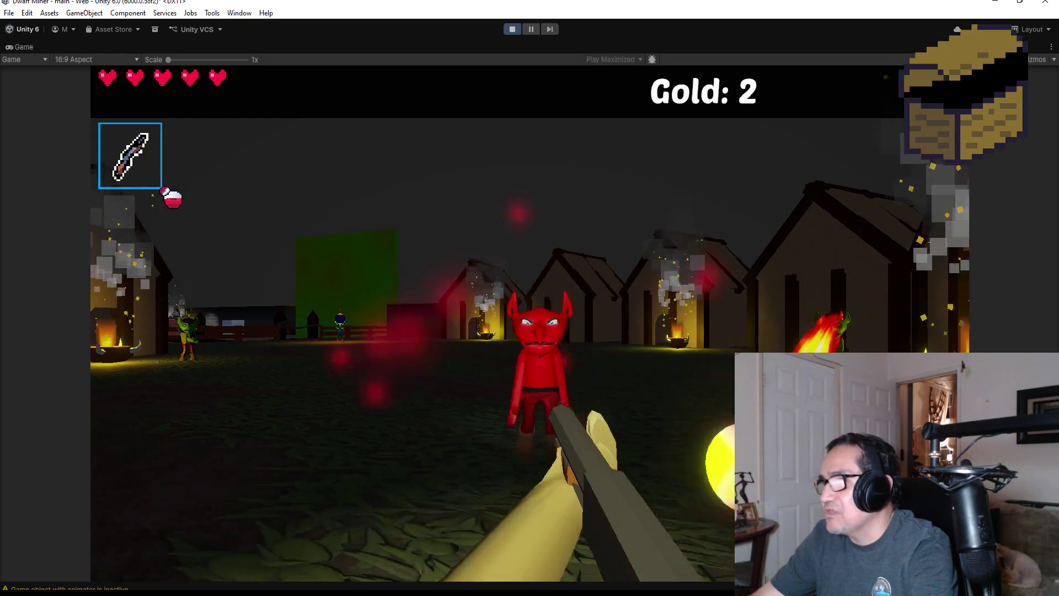
pyautogui.click(530, 298)
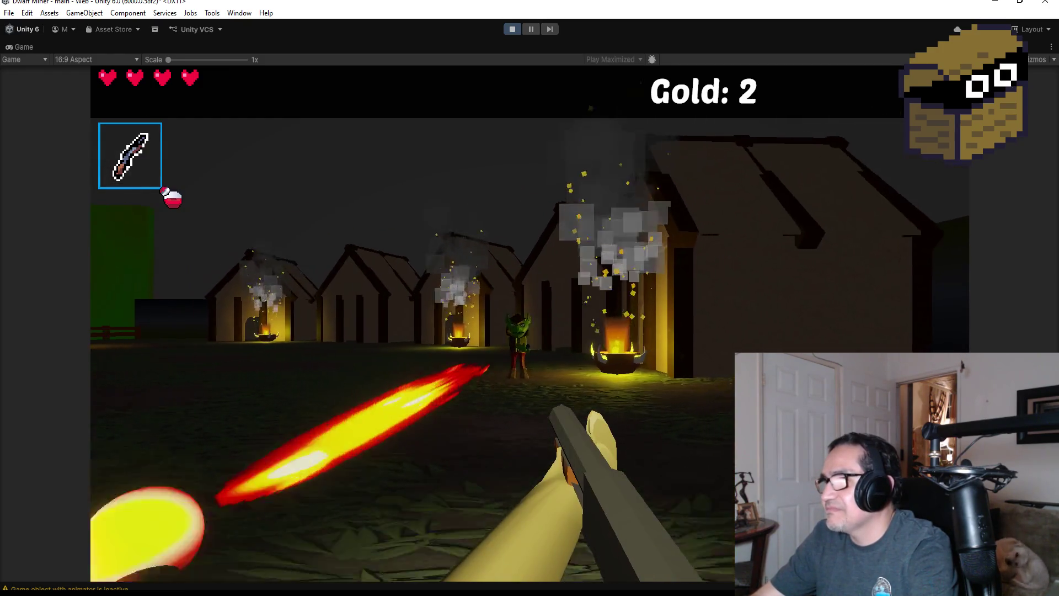
pyautogui.press('w')
pyautogui.click(530, 298)
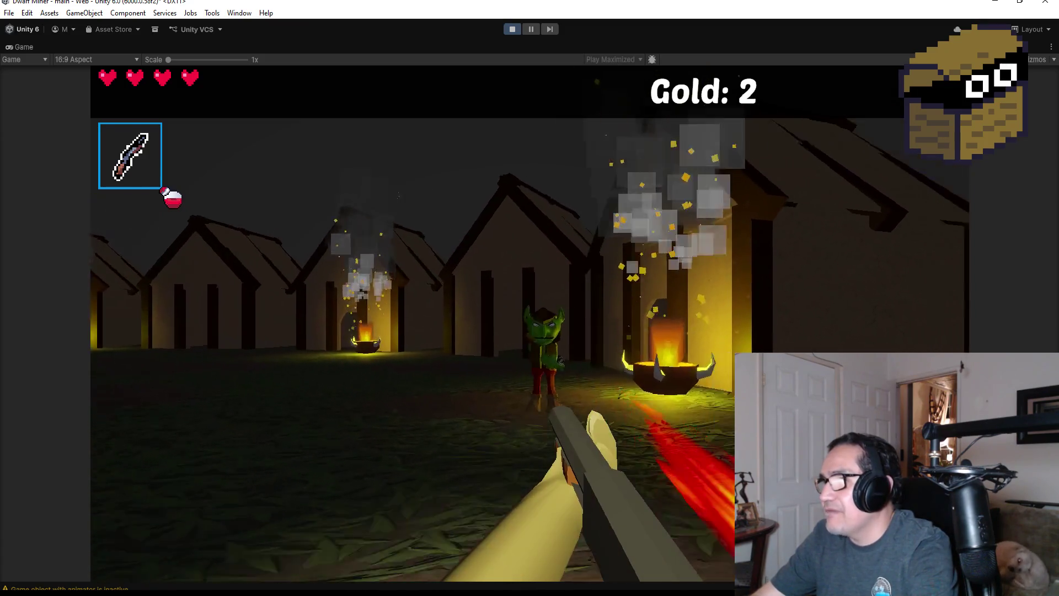
pyautogui.click(530, 298)
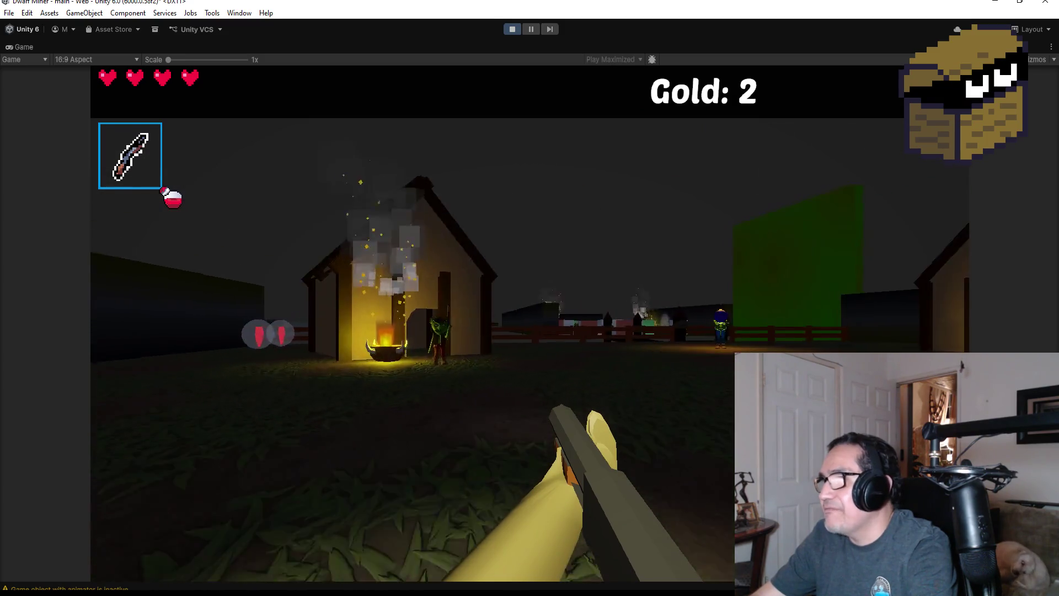
pyautogui.press('w')
pyautogui.click(529, 298)
pyautogui.click(529, 298)
pyautogui.click(530, 298)
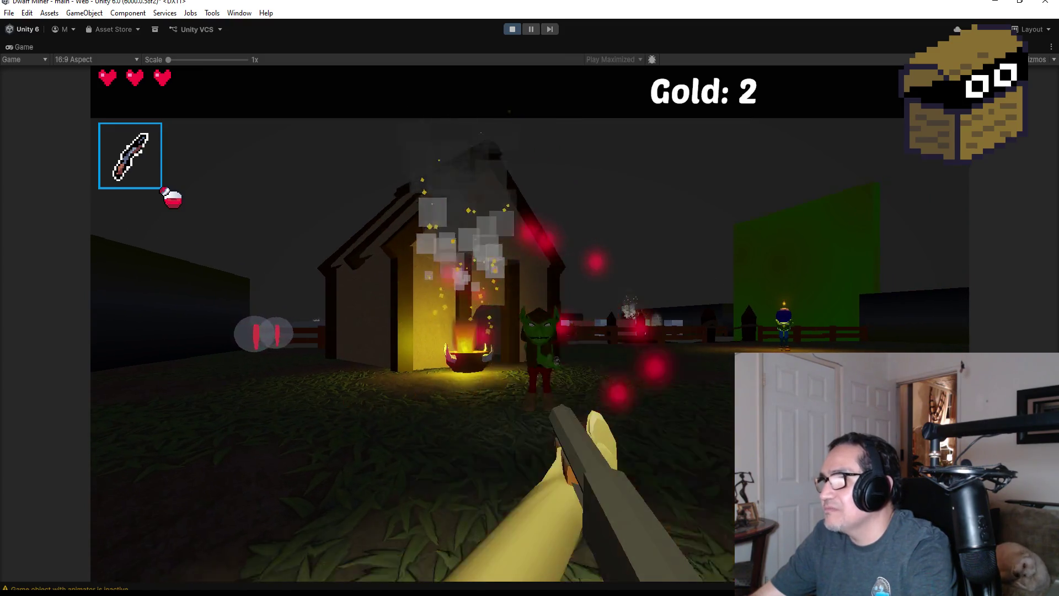
pyautogui.click(530, 298)
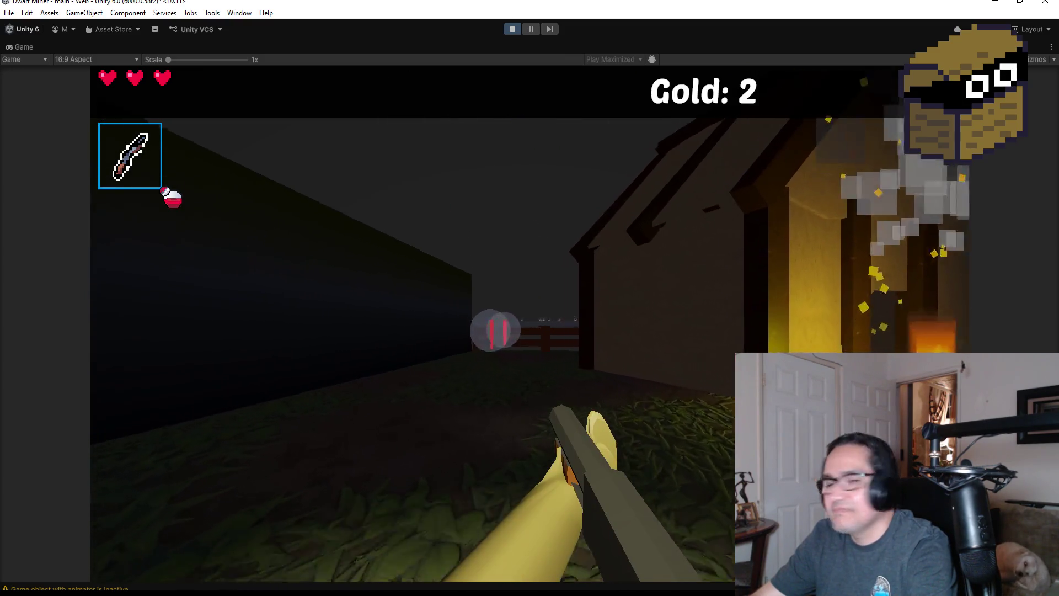
# Collect the heart orbs by the fence and head back into the village
pyautogui.press('w')
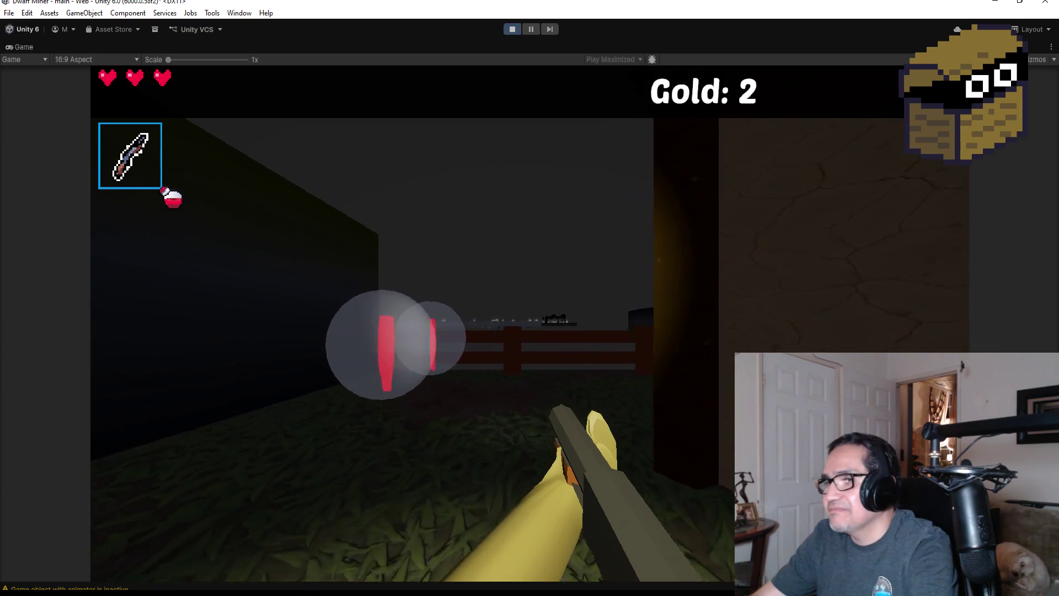
pyautogui.press('w')
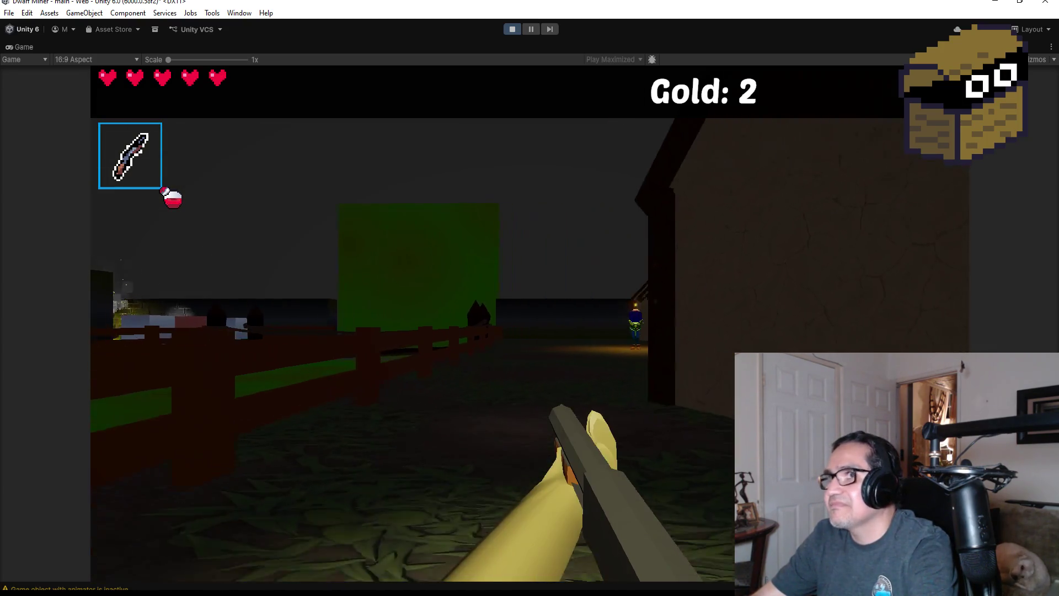
pyautogui.press('w')
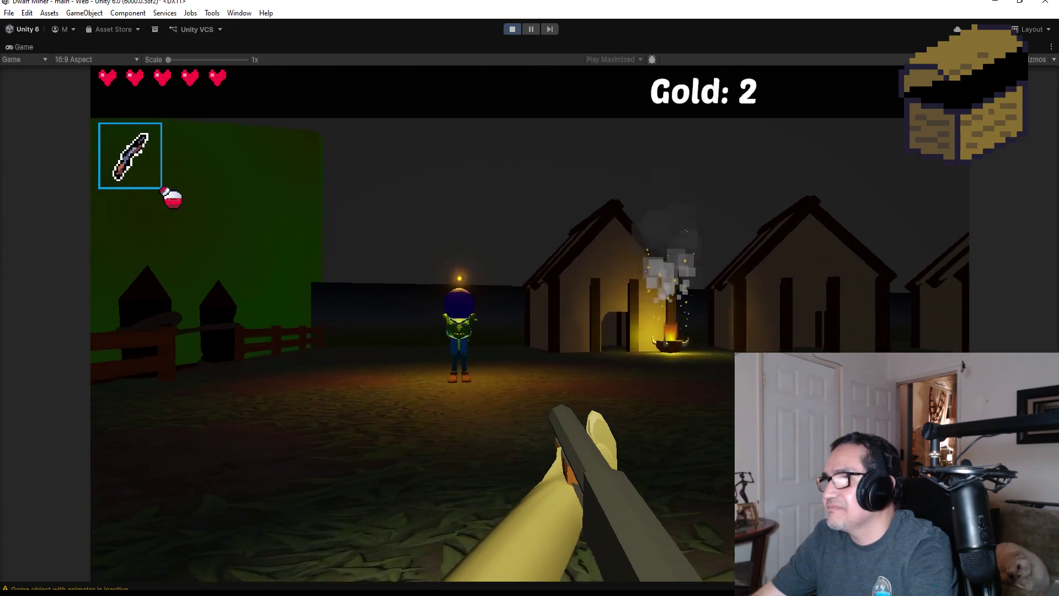
# Dodge the bomber goblin's thrown bombs while circling it, then fire at it
pyautogui.press('w')
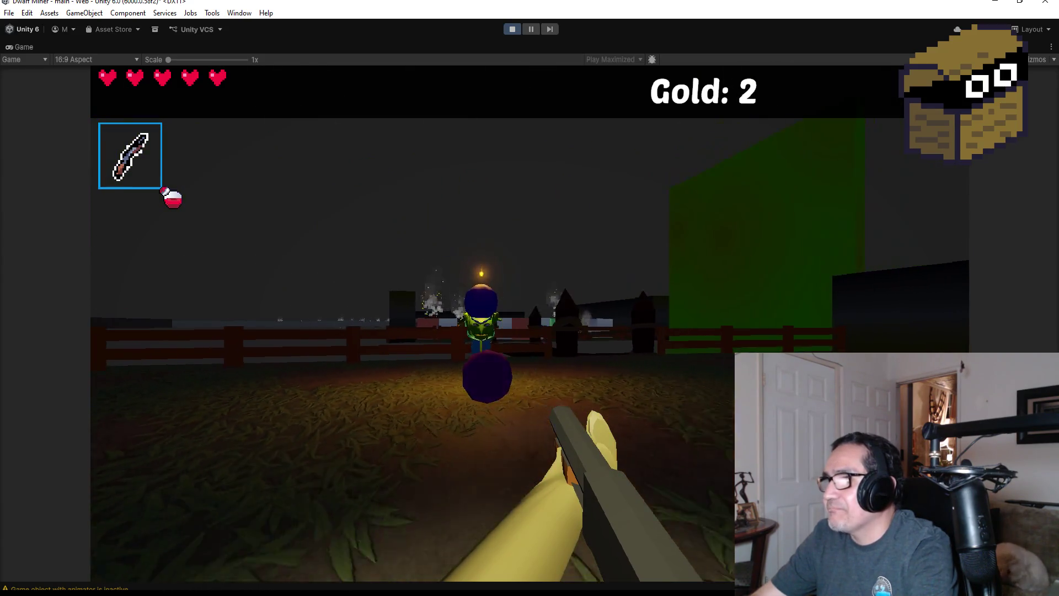
pyautogui.press('w')
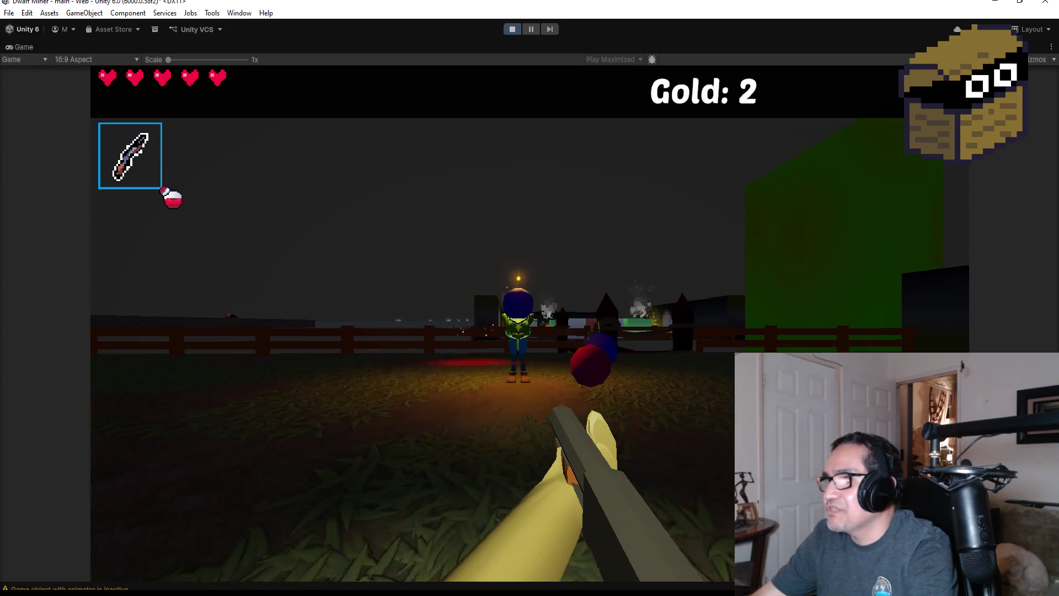
pyautogui.press('w')
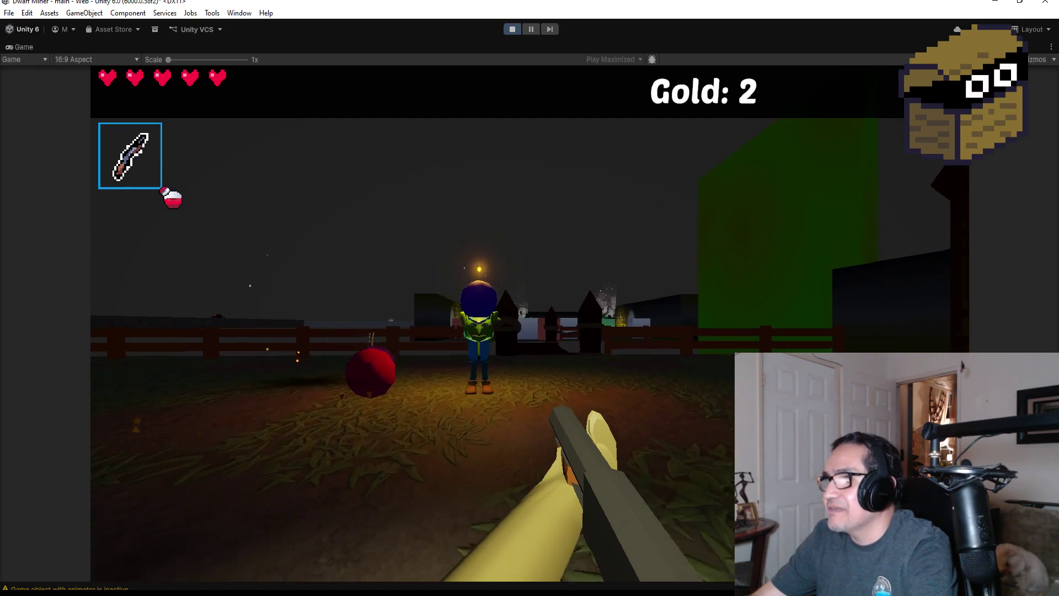
pyautogui.press('w')
pyautogui.press('w')
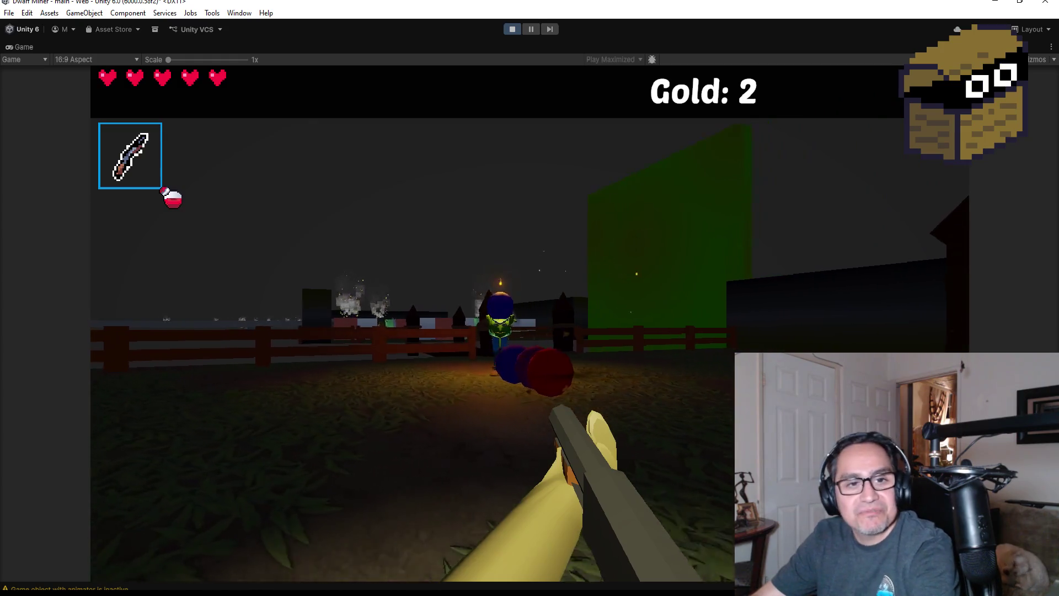
pyautogui.press('w')
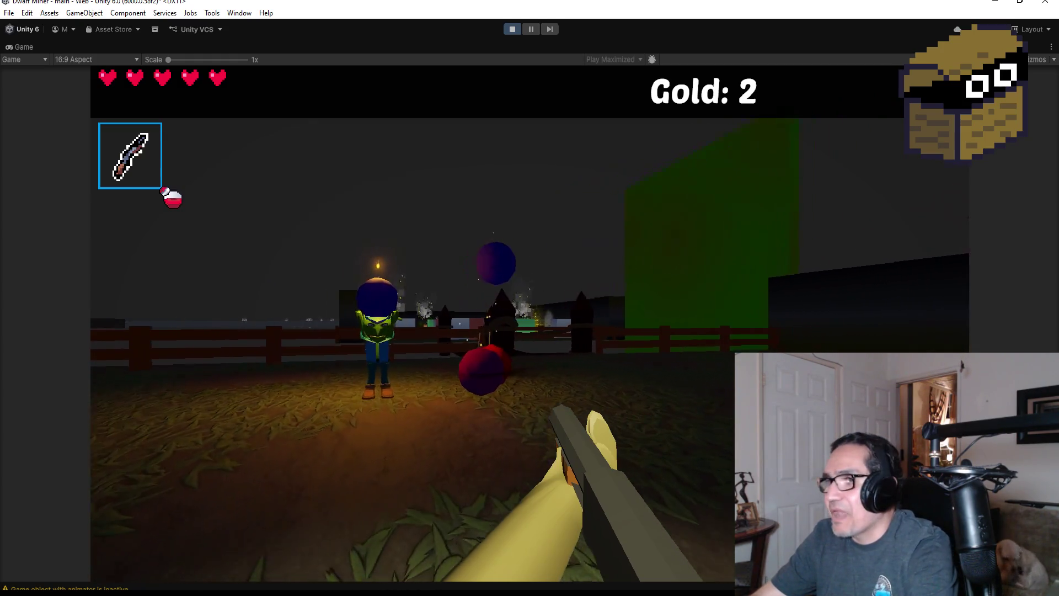
pyautogui.press('w')
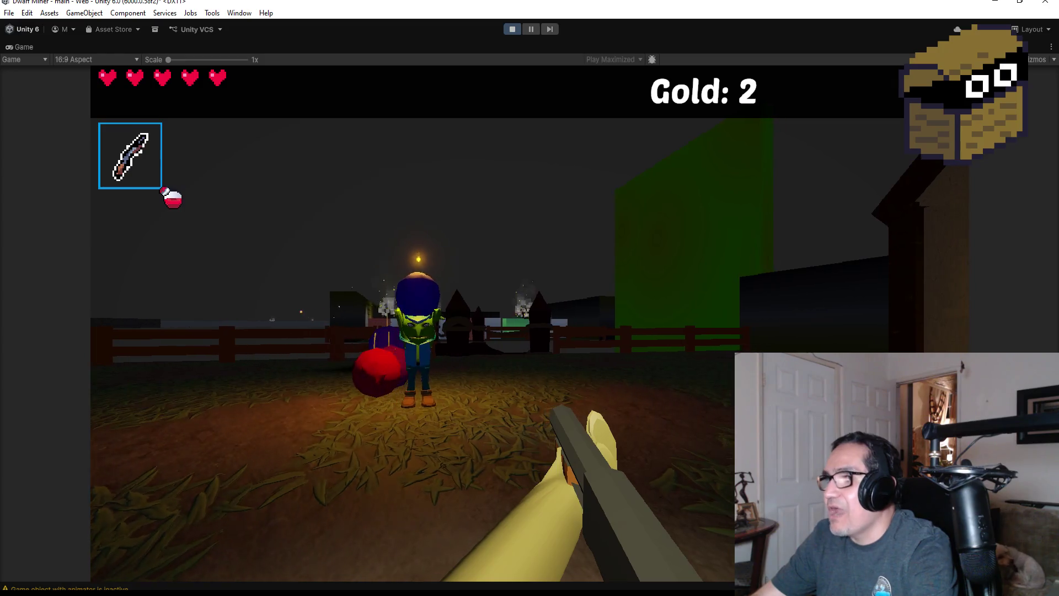
pyautogui.press('w')
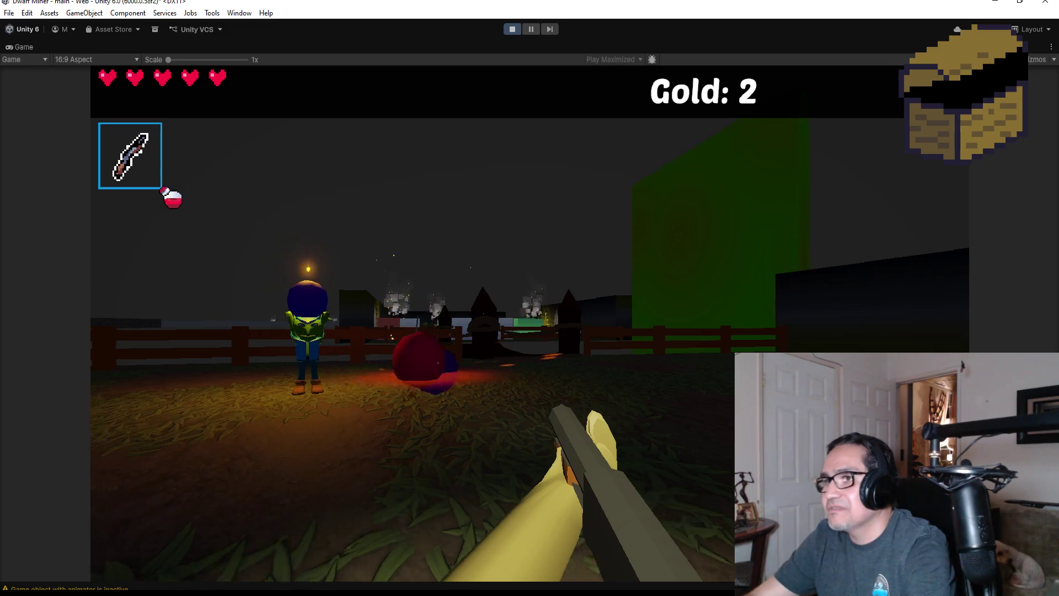
pyautogui.press('a')
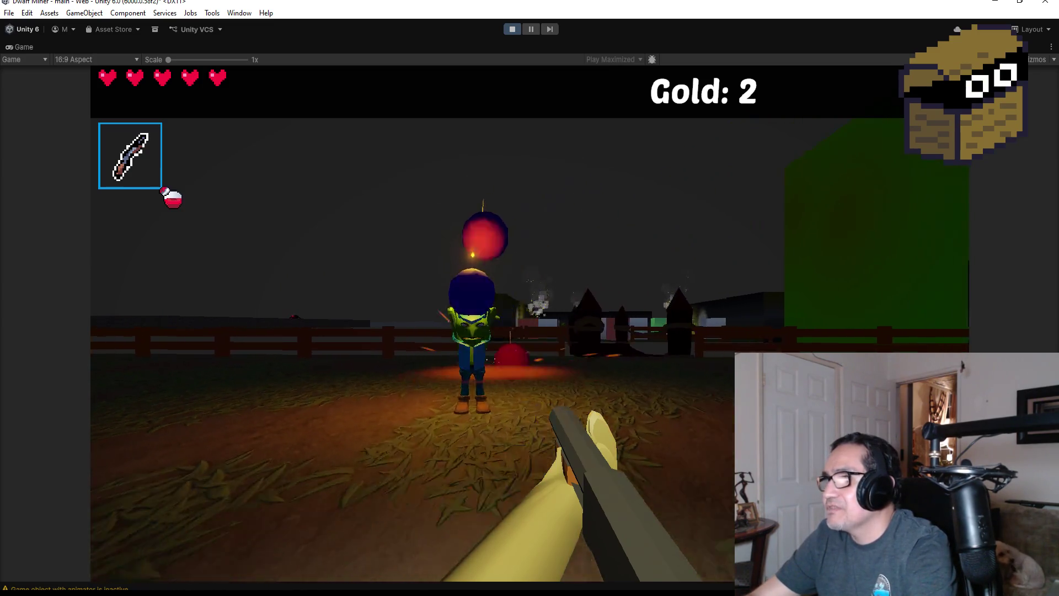
pyautogui.press('a')
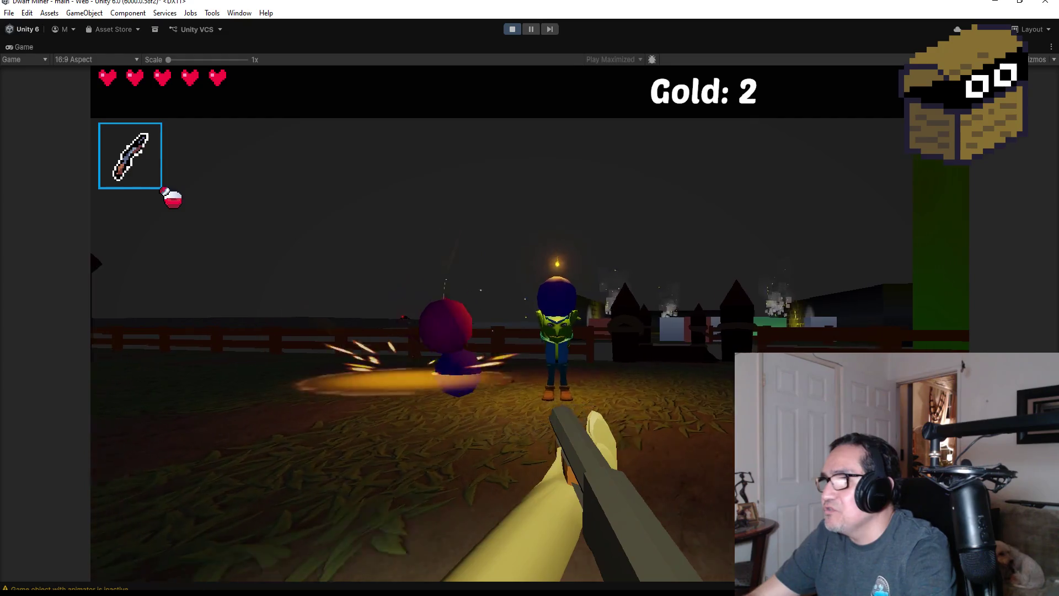
pyautogui.press('a')
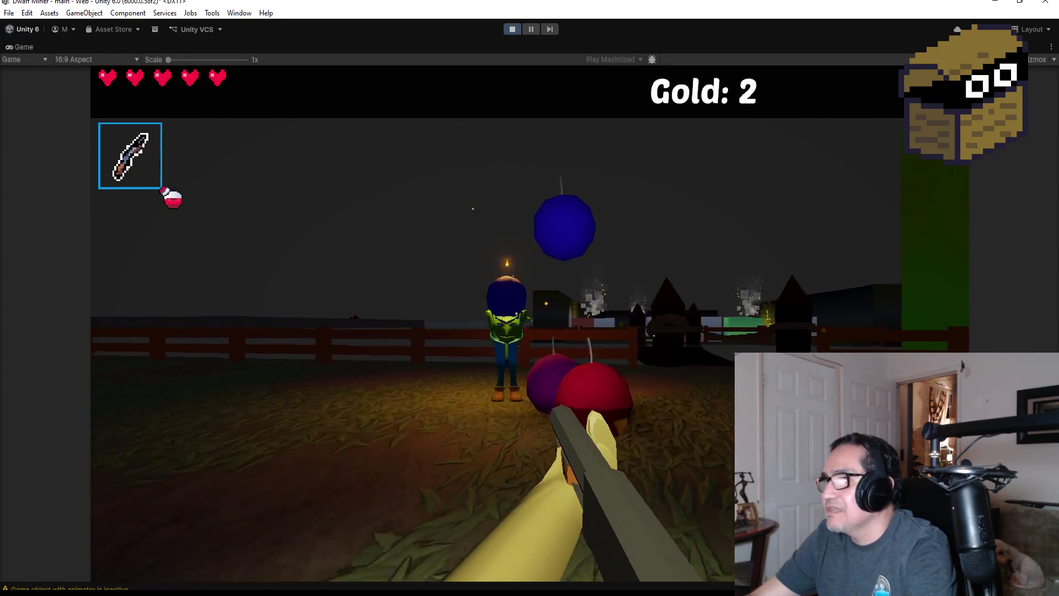
pyautogui.press('w')
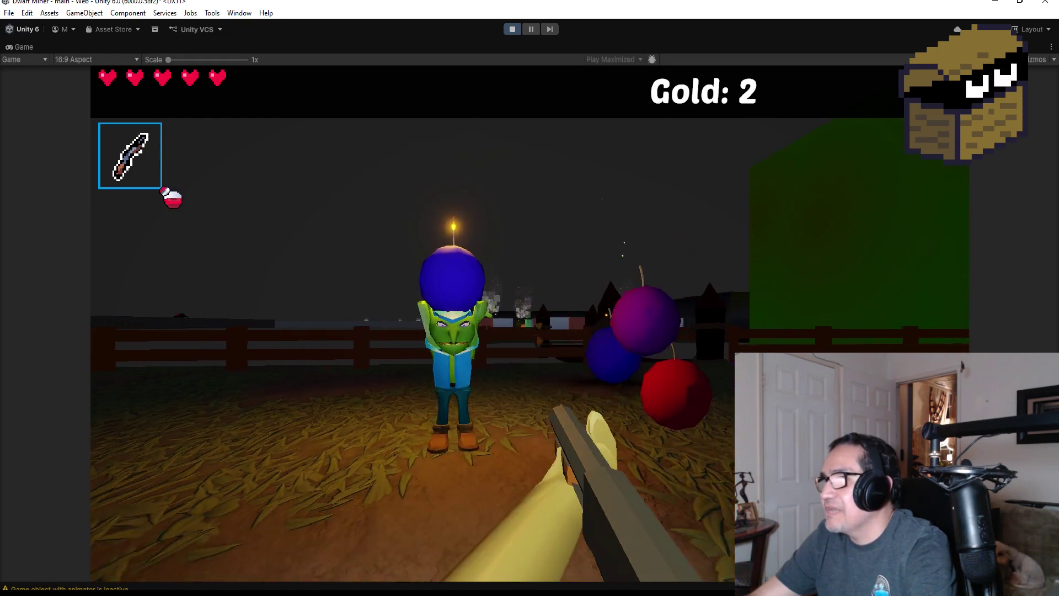
pyautogui.click(530, 324)
pyautogui.click(530, 324)
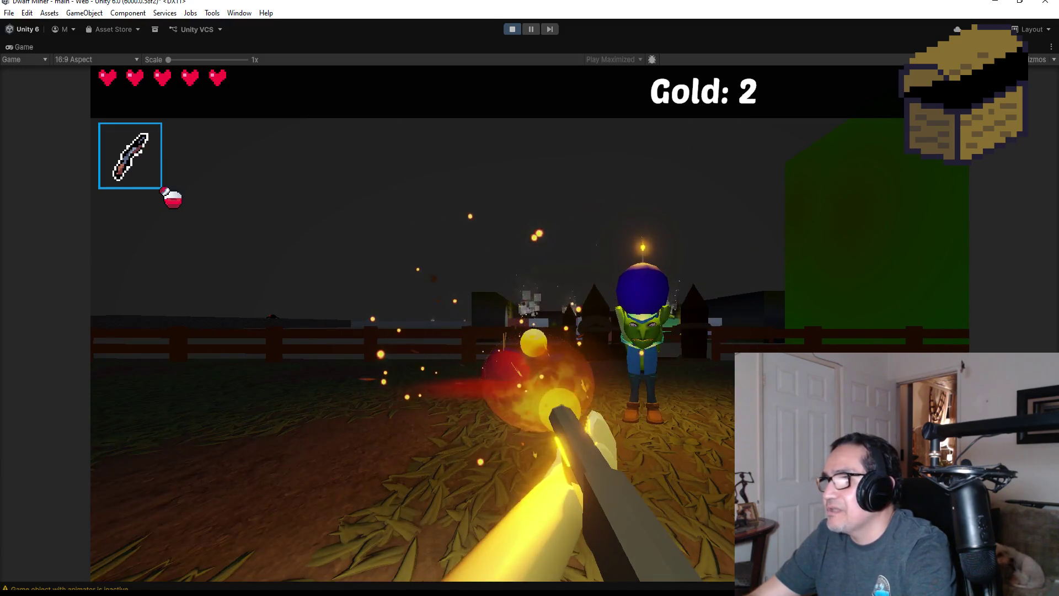
# Retreat from the bomber goblin and advance down the path past the blue block toward another goblin
pyautogui.press('a')
pyautogui.press('w')
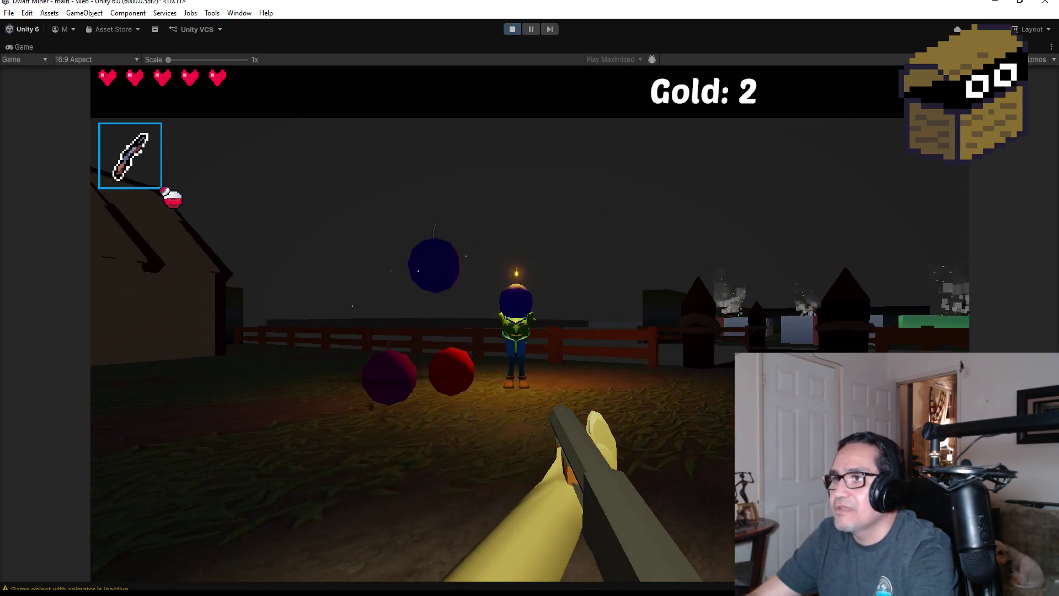
pyautogui.press('d')
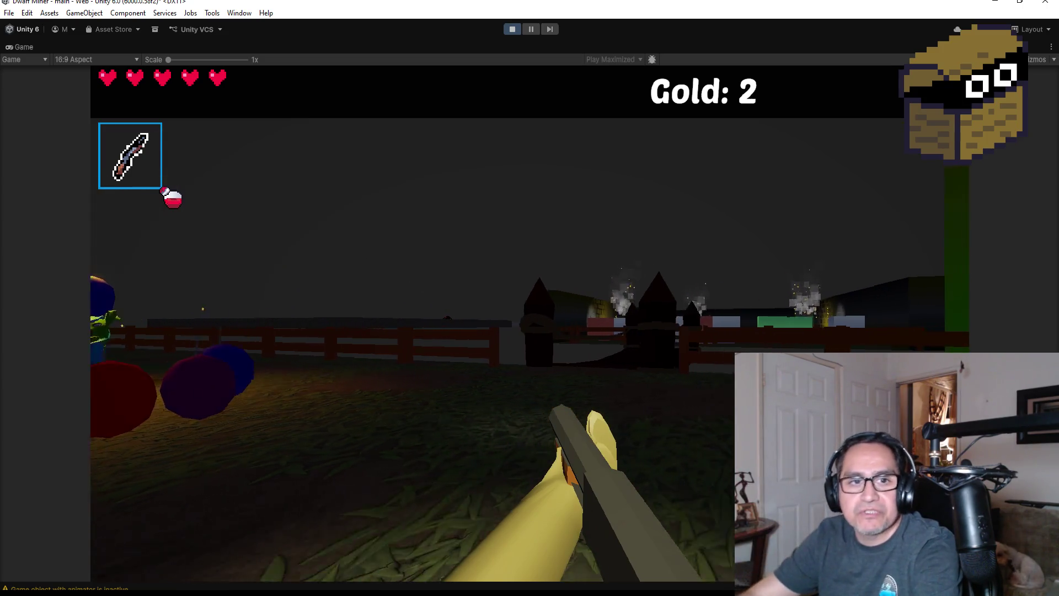
pyautogui.press('w')
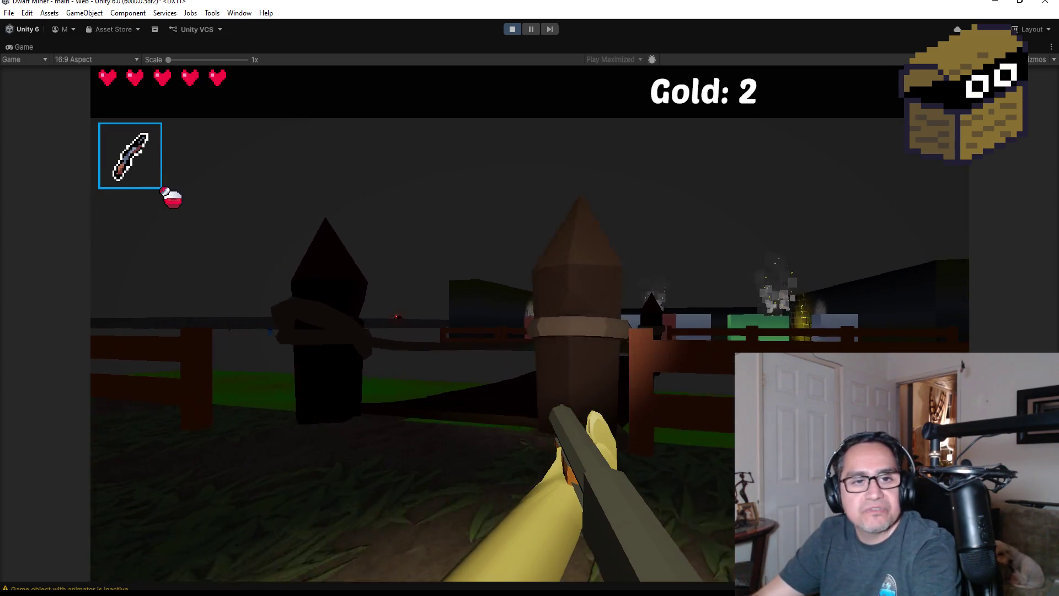
pyautogui.press('w')
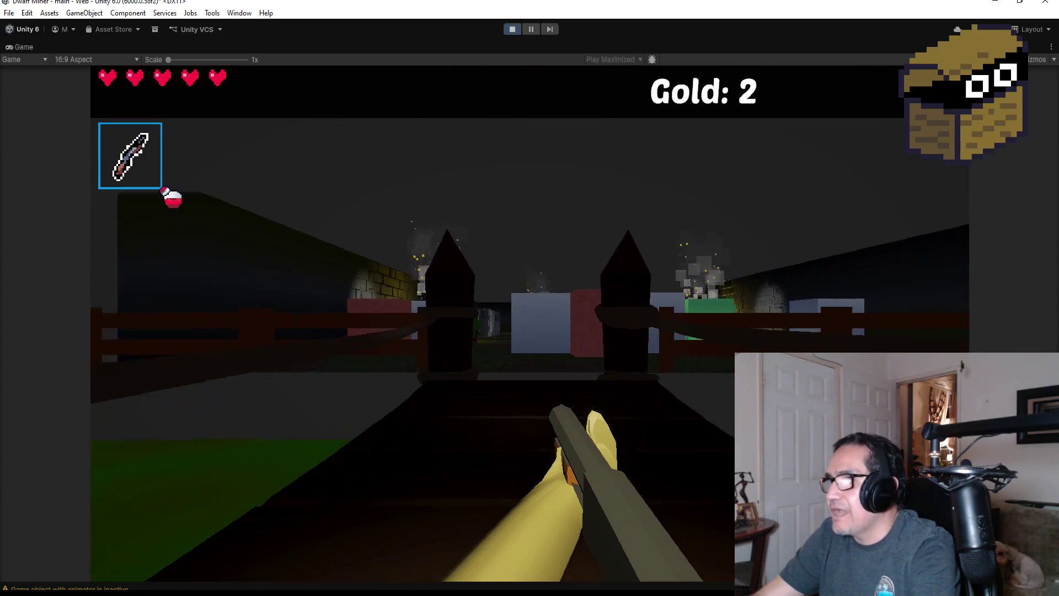
pyautogui.press('w')
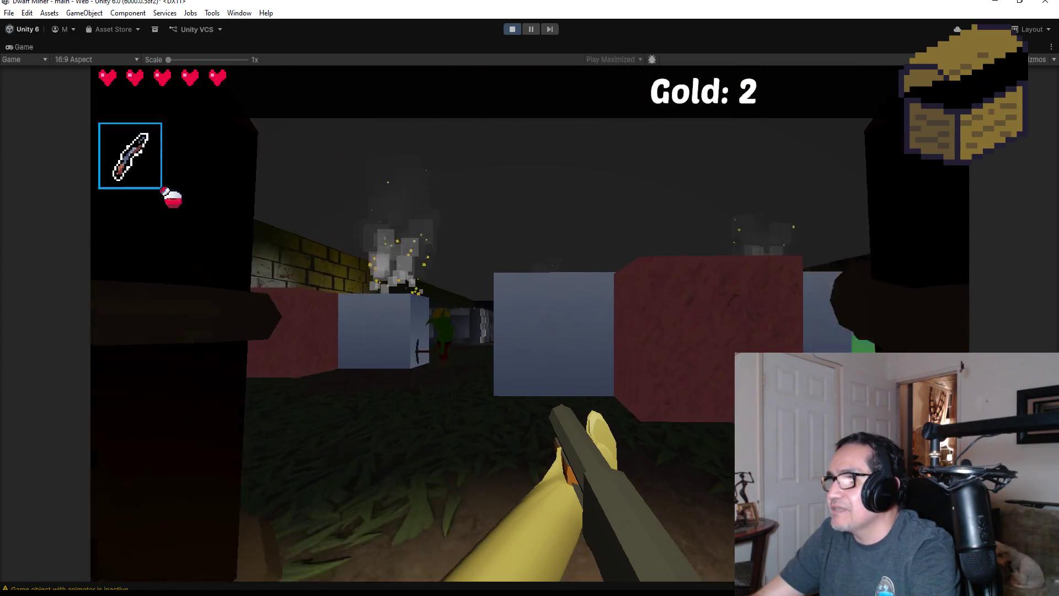
pyautogui.press('w')
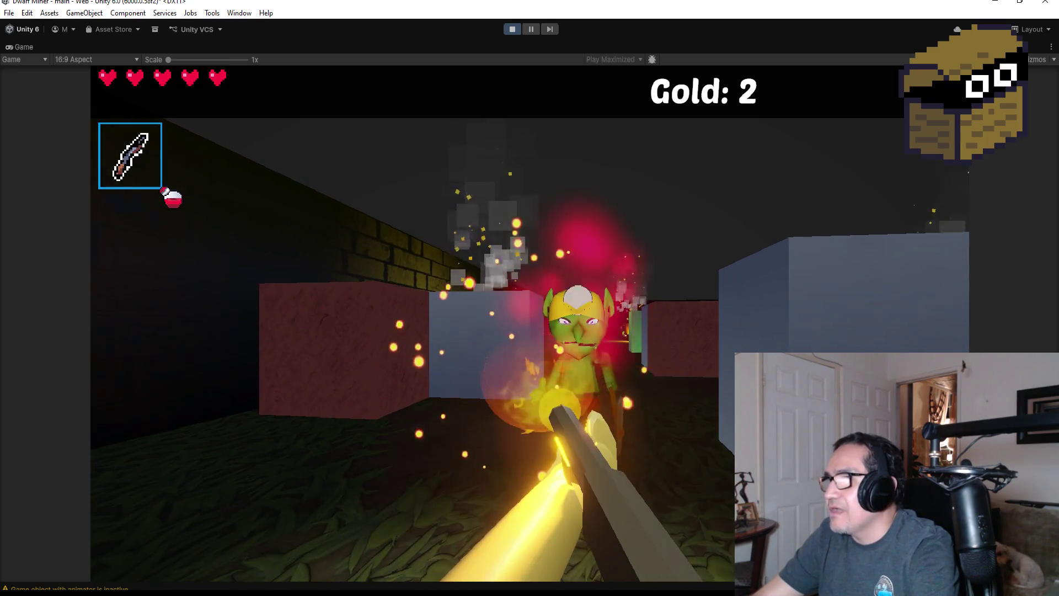
pyautogui.press('w')
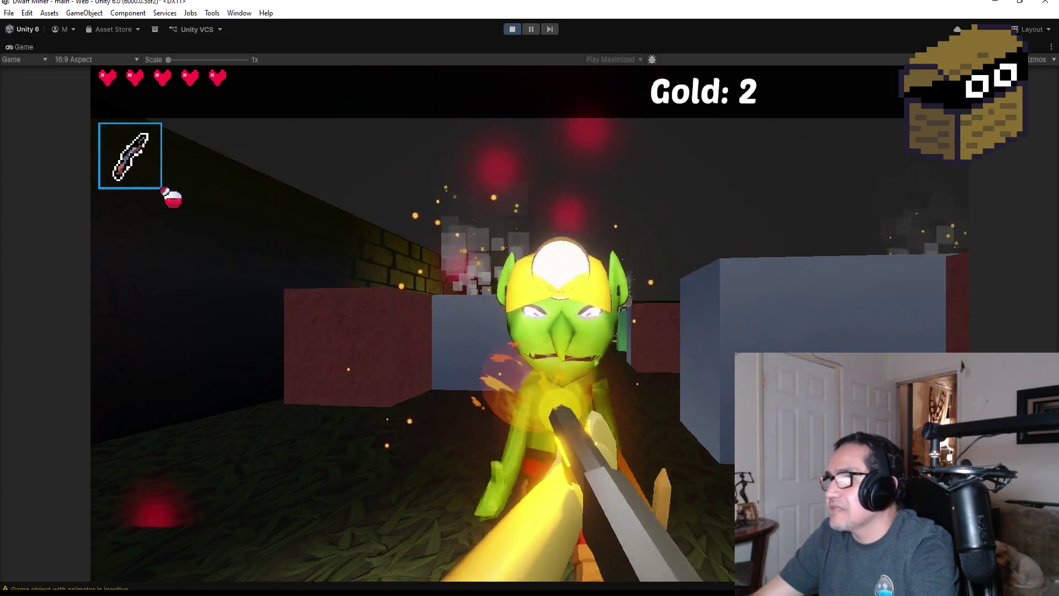
pyautogui.press('w')
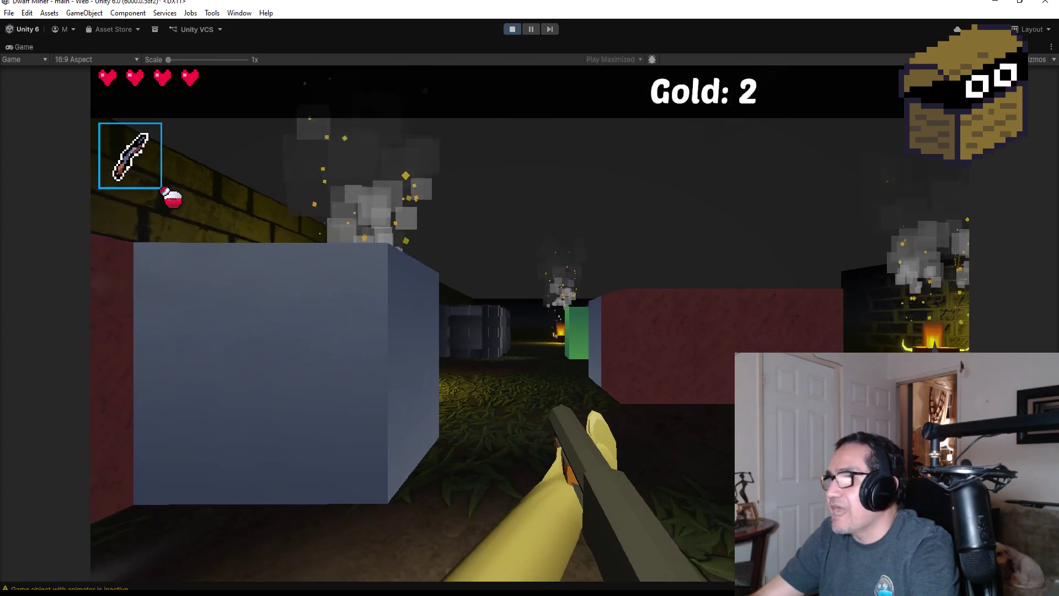
pyautogui.press('w')
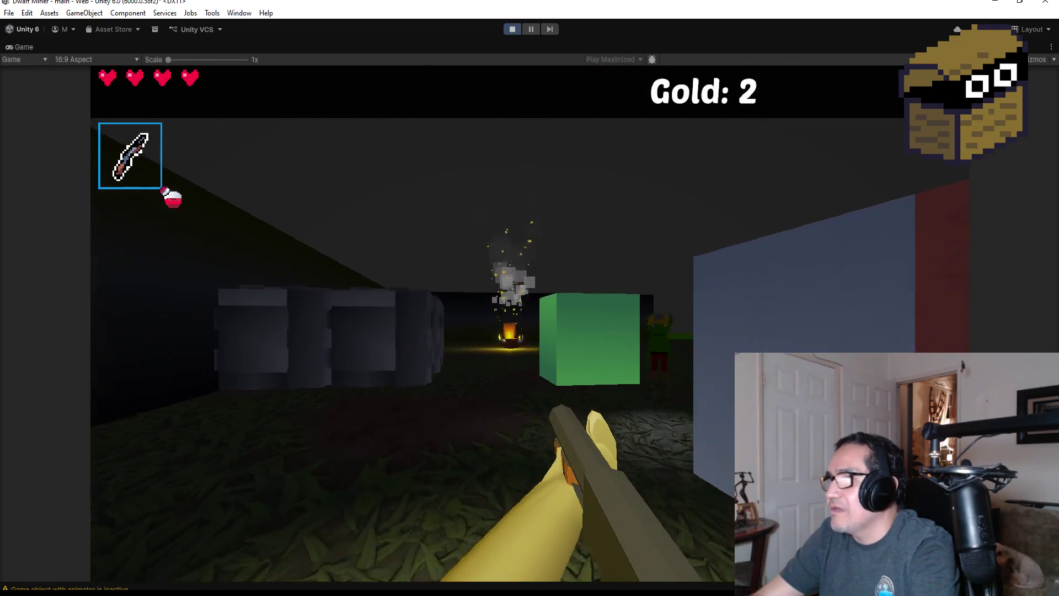
pyautogui.press('w')
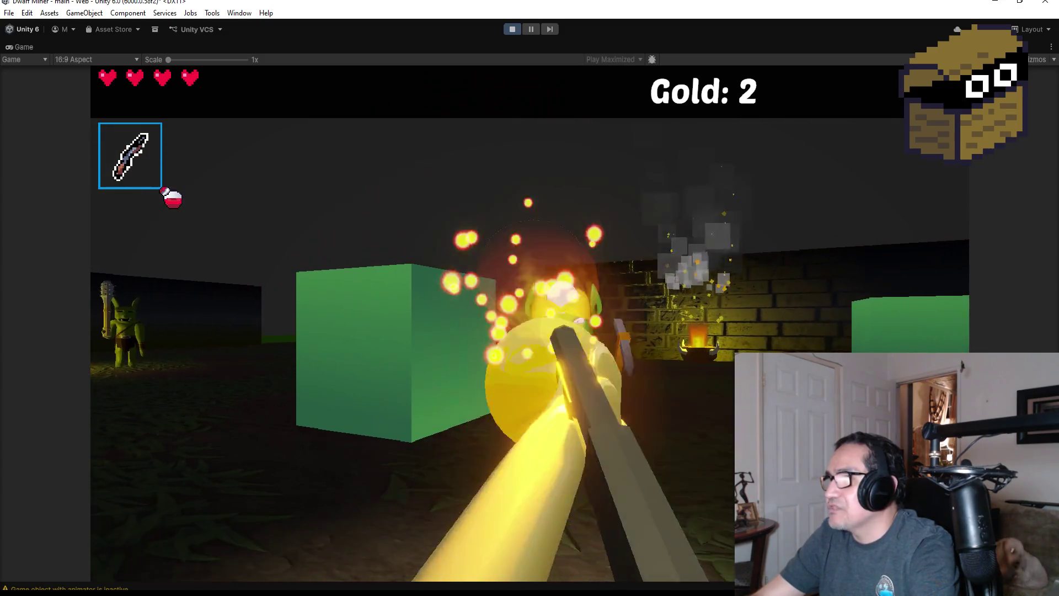
pyautogui.press('w')
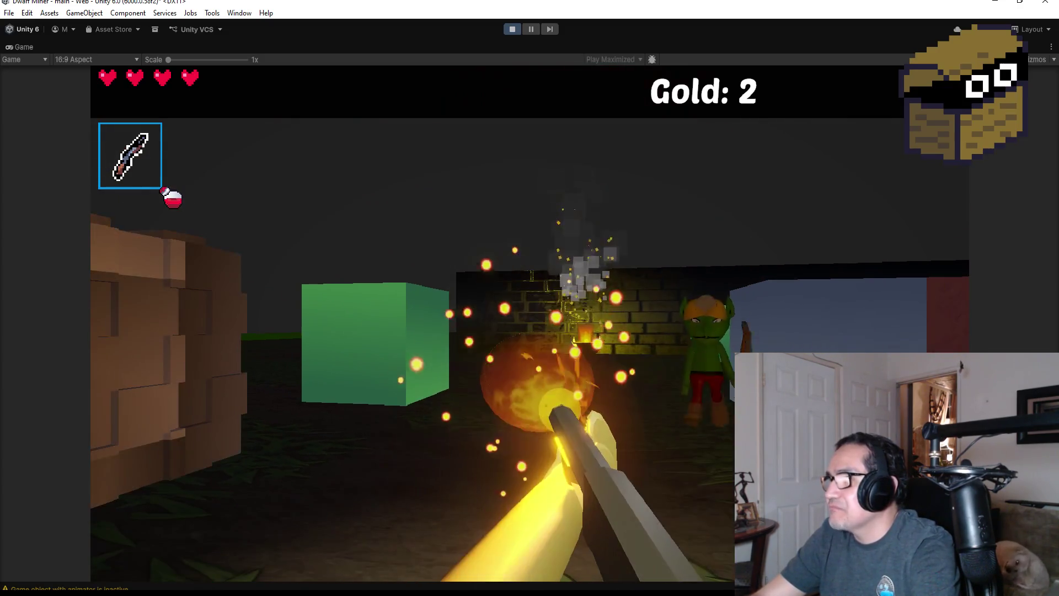
pyautogui.press('w')
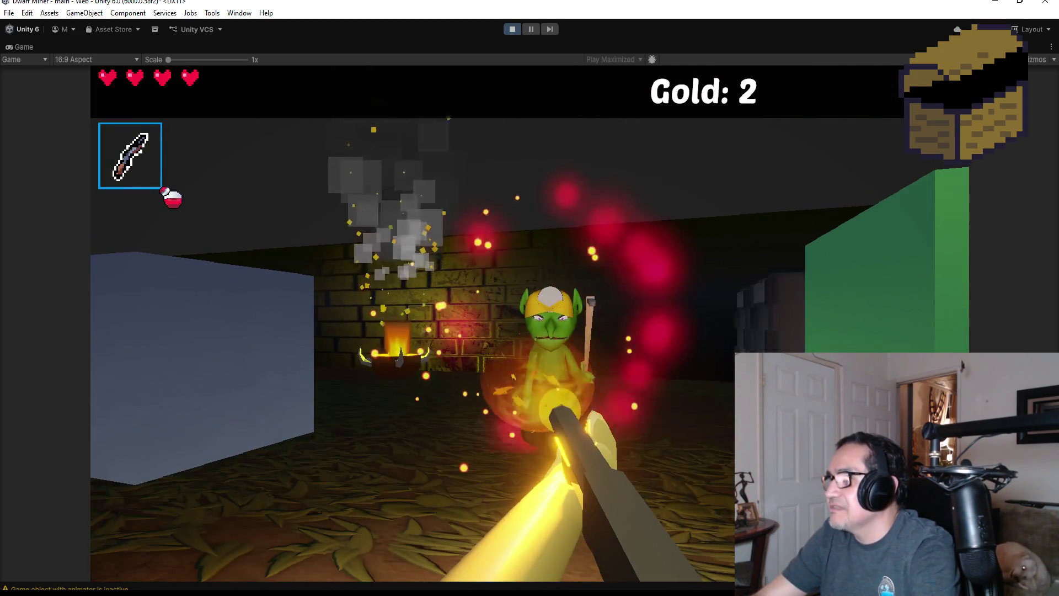
# Fight the charging goblin with fire staff blasts while backing away, then pause to the Settings screen
pyautogui.click(530, 298)
pyautogui.click(530, 297)
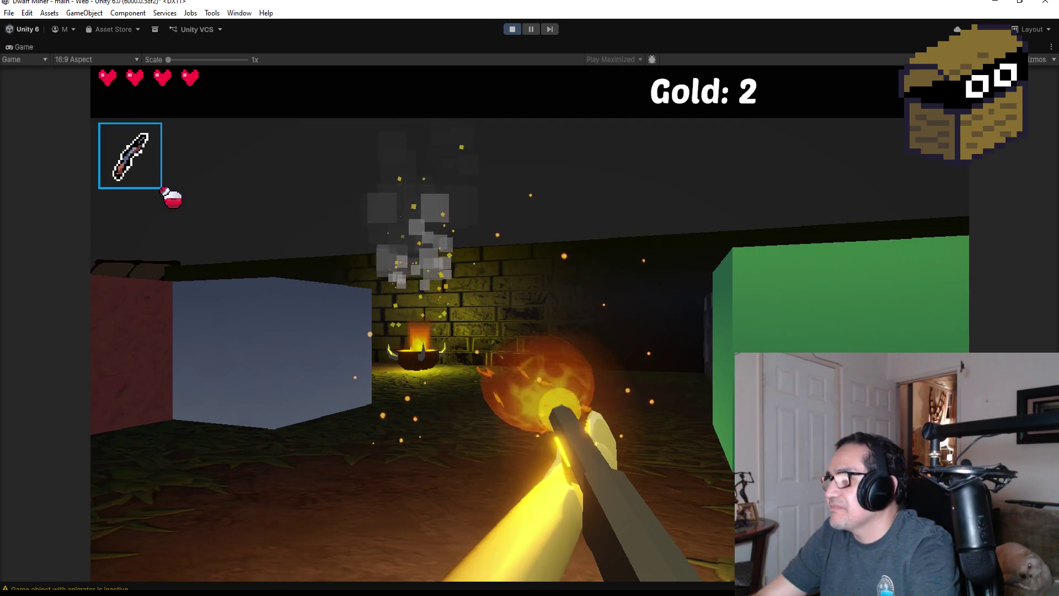
pyautogui.press('w')
pyautogui.press('w')
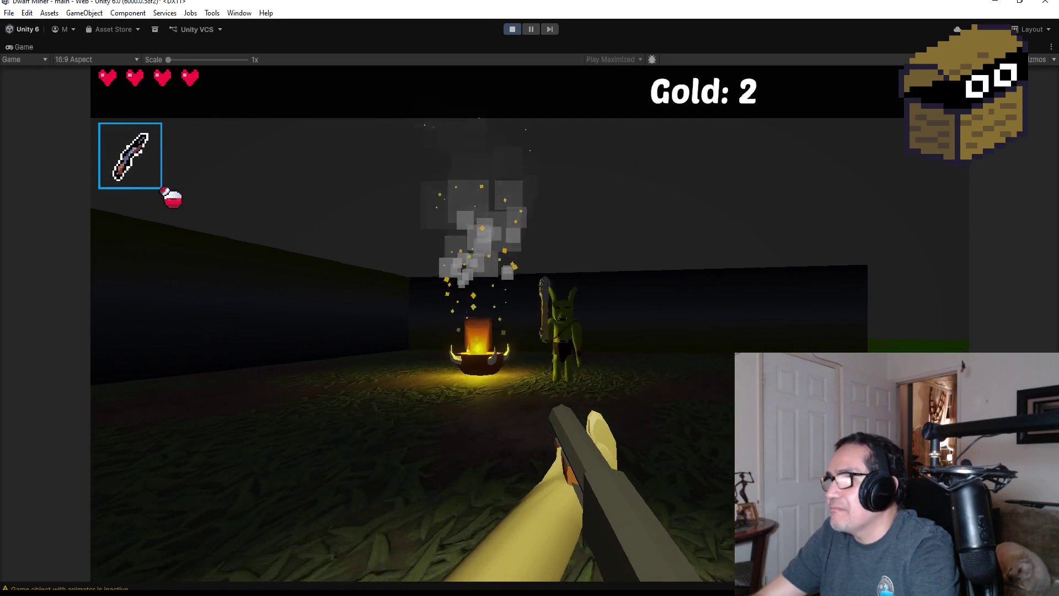
pyautogui.click(530, 298)
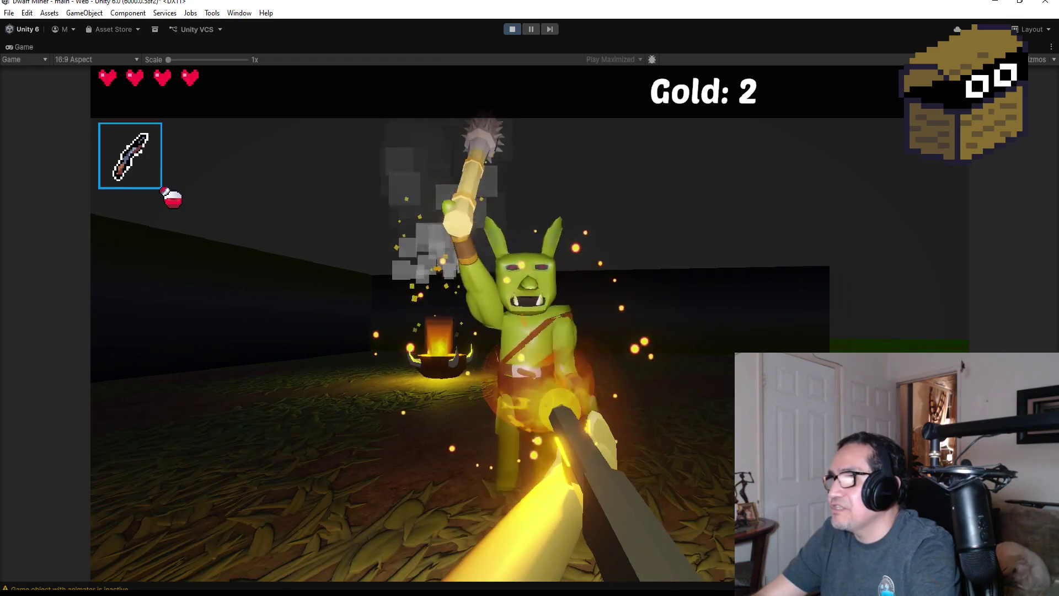
pyautogui.press('a')
pyautogui.press('s')
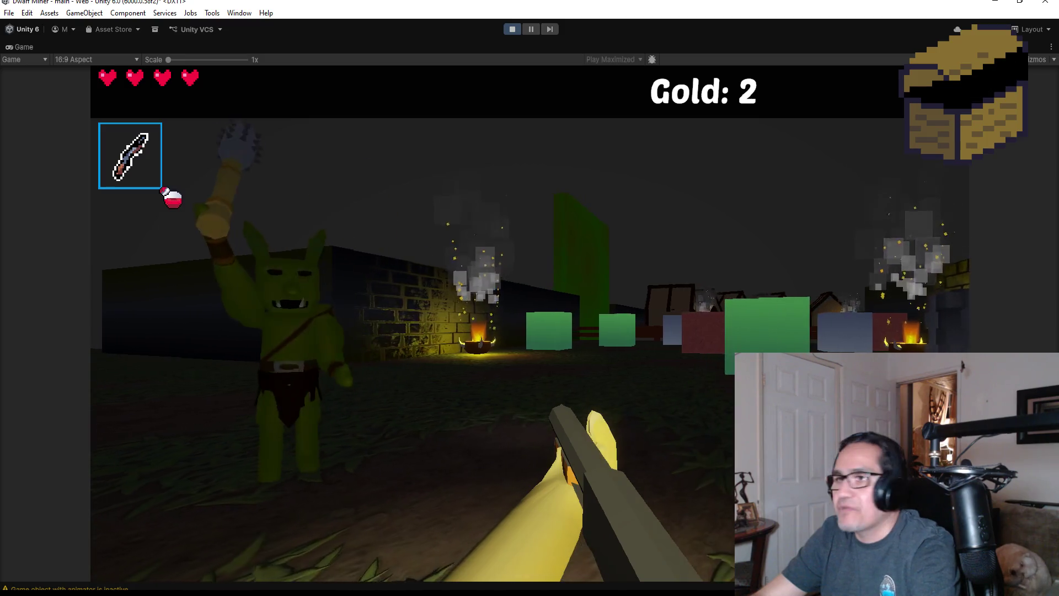
pyautogui.press('w')
pyautogui.click(530, 298)
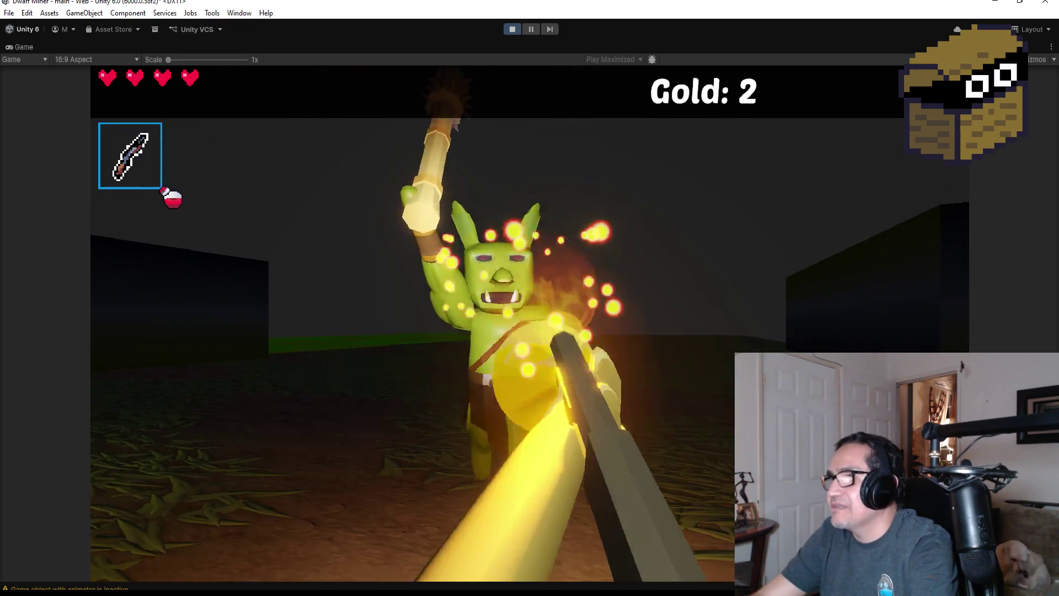
pyautogui.press('s')
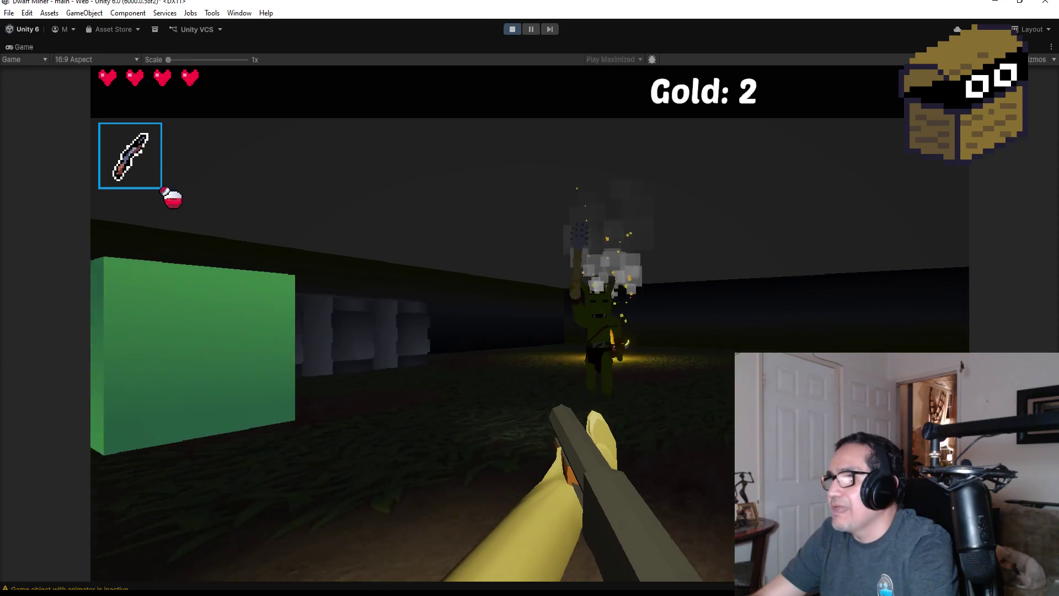
pyautogui.click(530, 298)
pyautogui.click(530, 298)
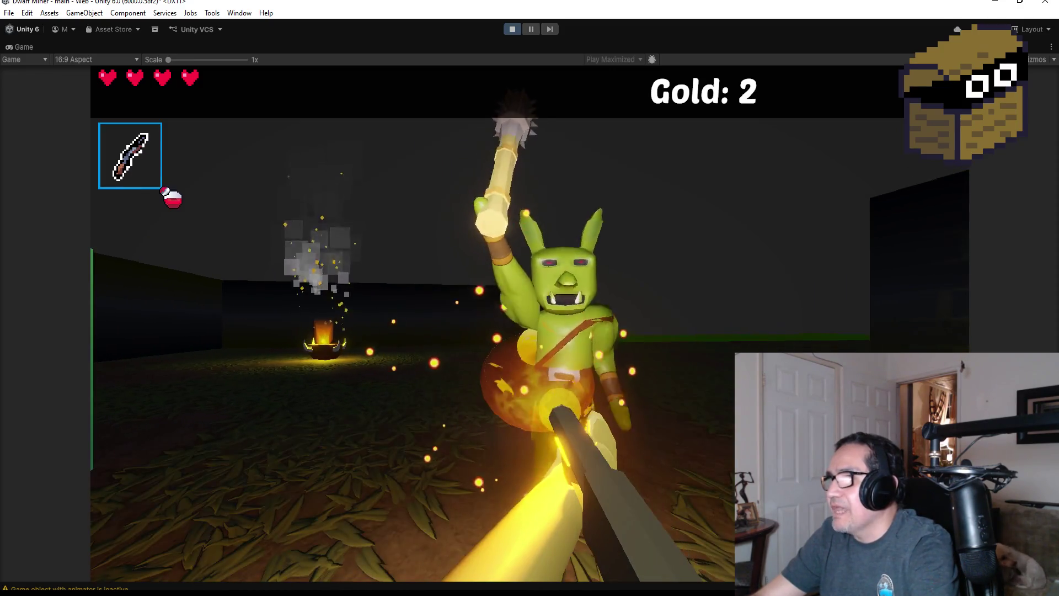
pyautogui.click(530, 298)
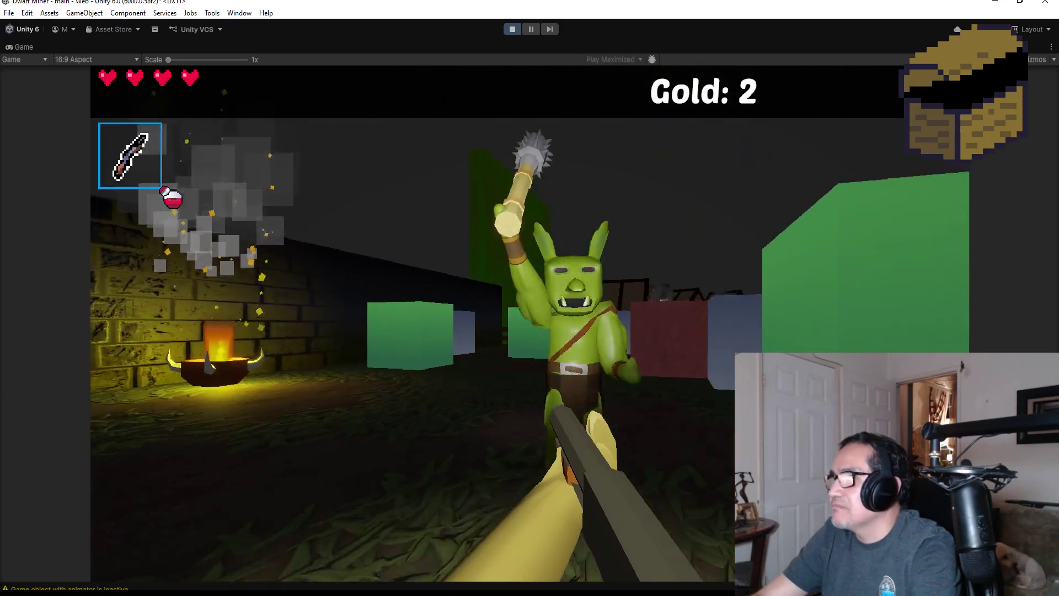
pyautogui.click(530, 298)
pyautogui.press('s')
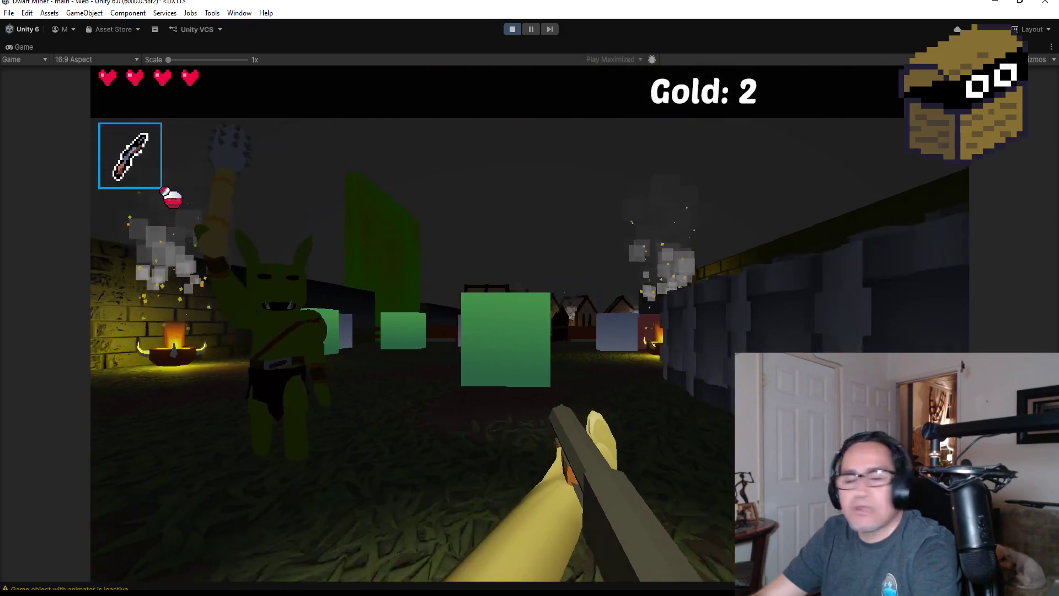
pyautogui.press('s')
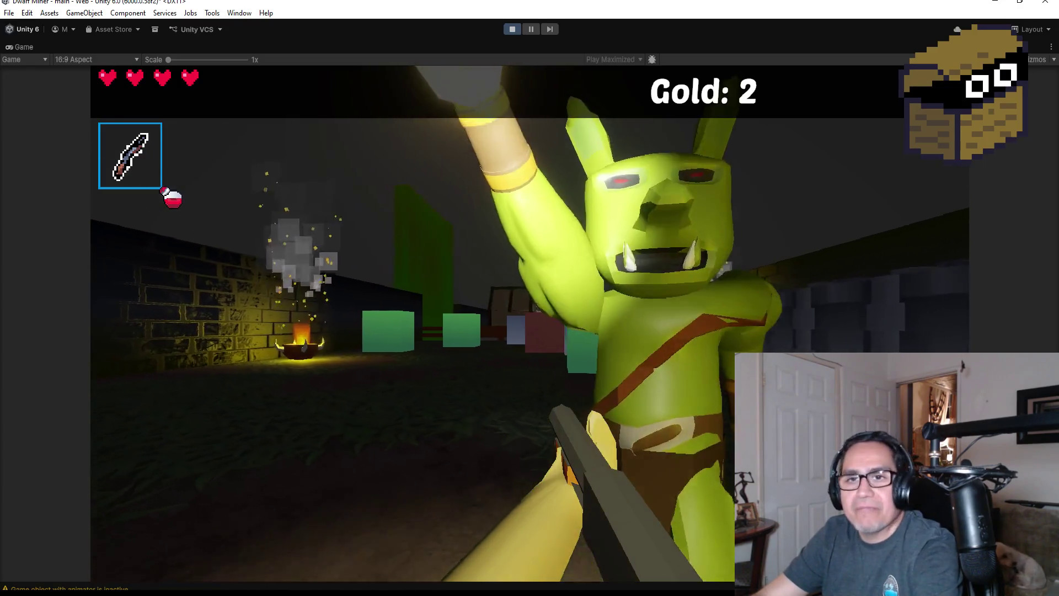
pyautogui.click(530, 298)
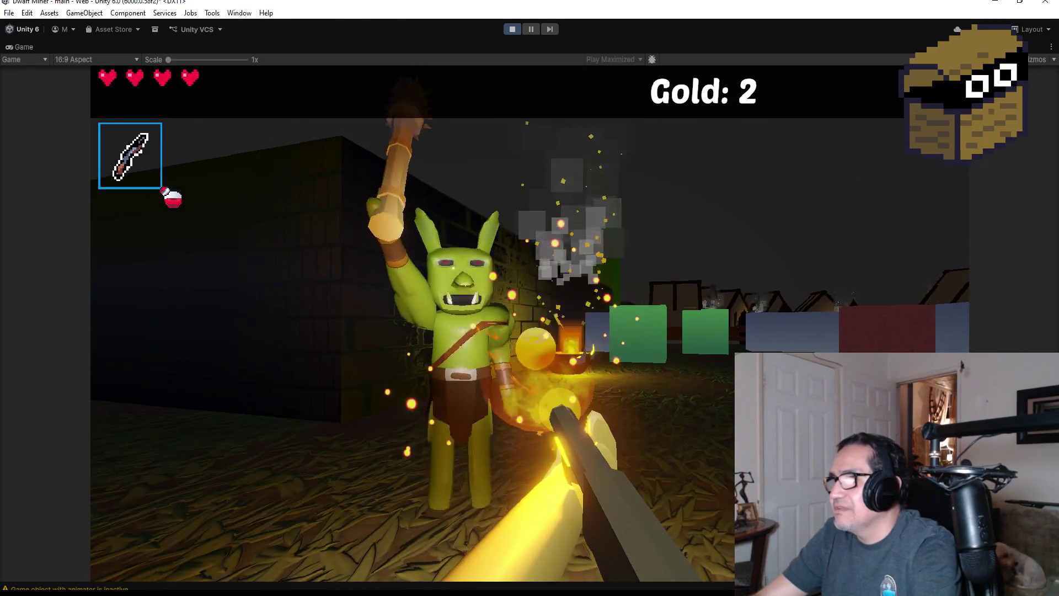
pyautogui.click(530, 298)
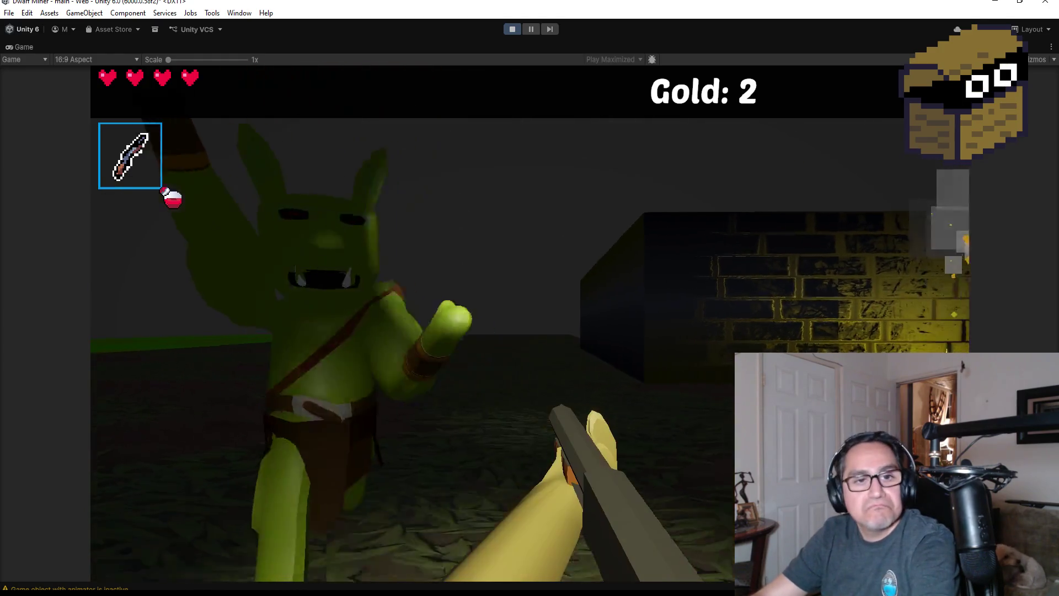
pyautogui.press('Escape')
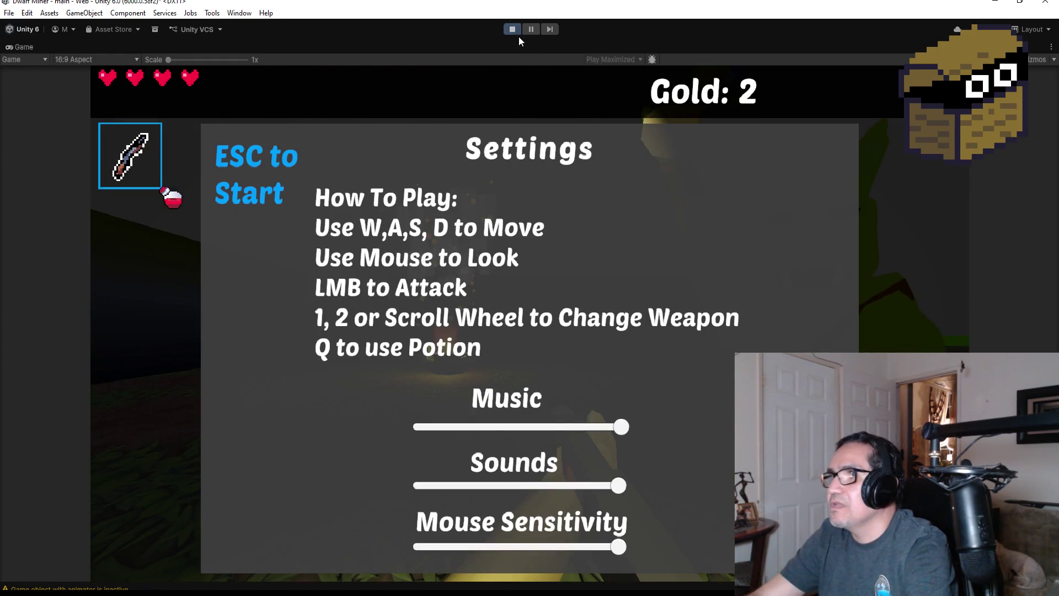
# Exit Play mode and save the main scene with File > Save
pyautogui.click(514, 29)
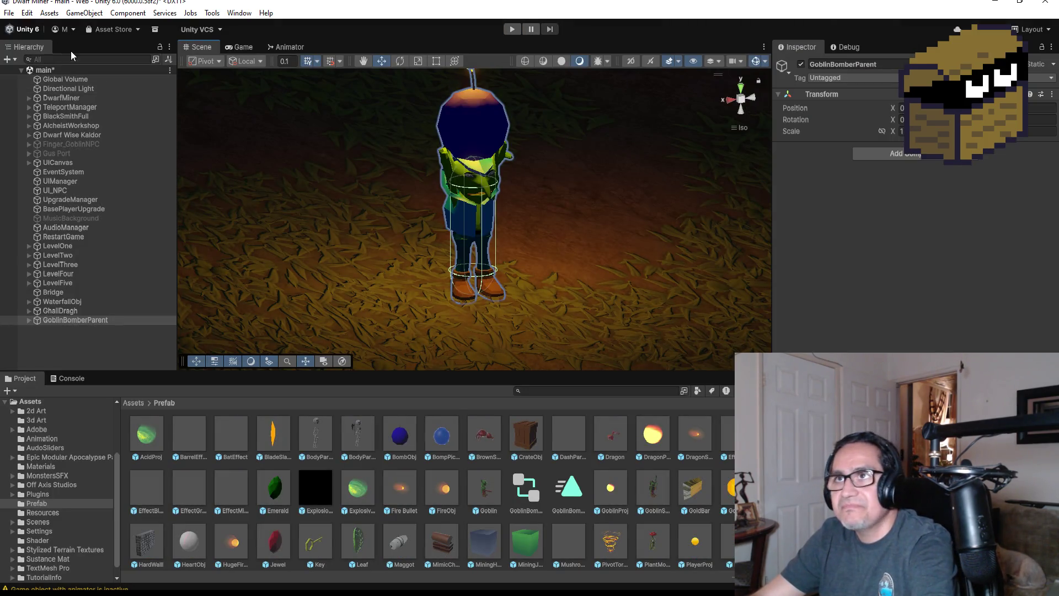
pyautogui.click(9, 13)
pyautogui.click(53, 83)
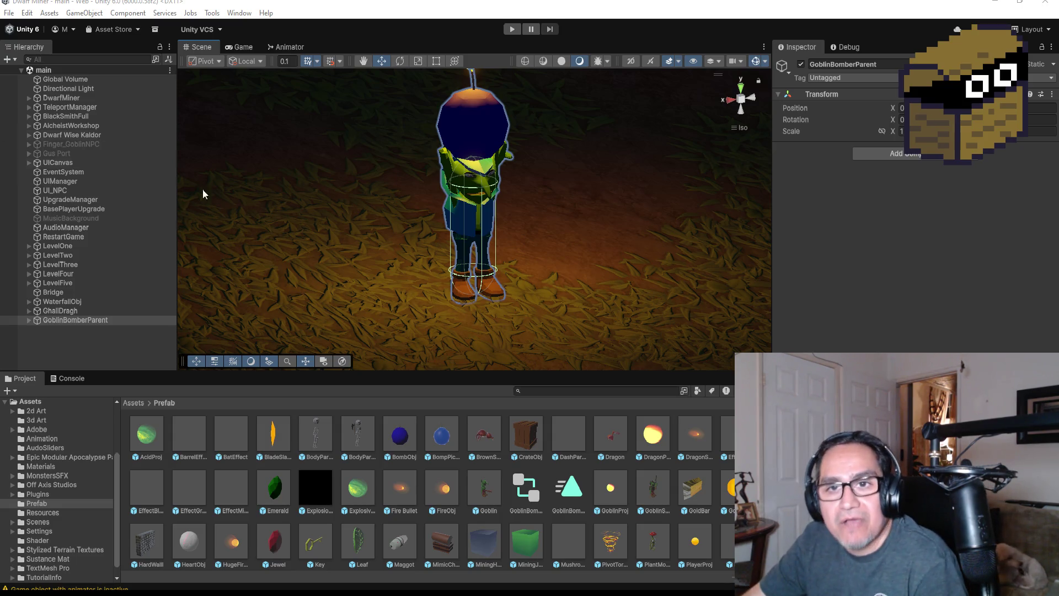
pyautogui.scroll(-5, 576, 213)
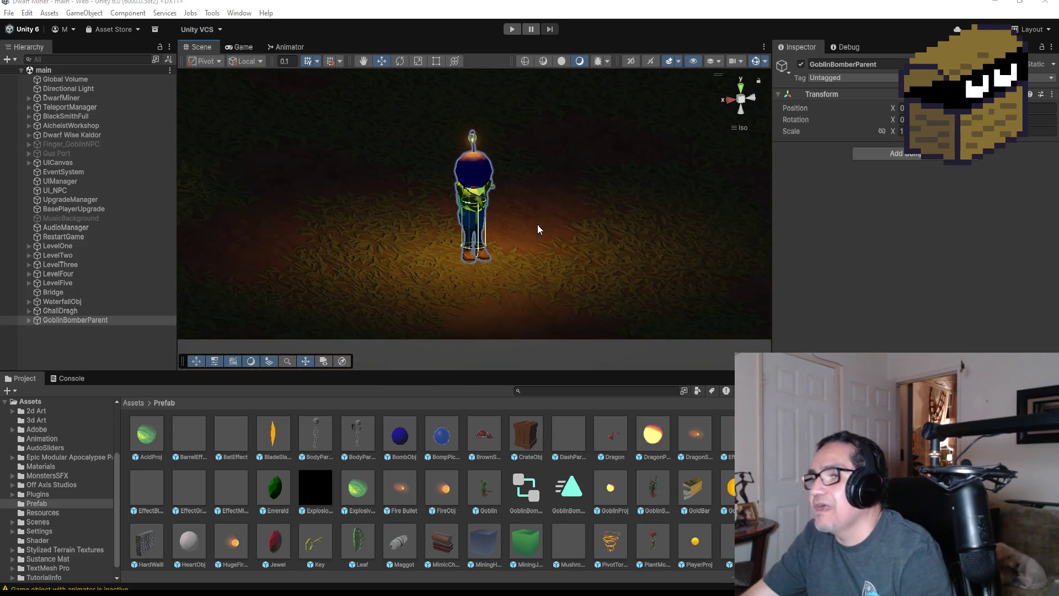
pyautogui.scroll(-5, 426, 206)
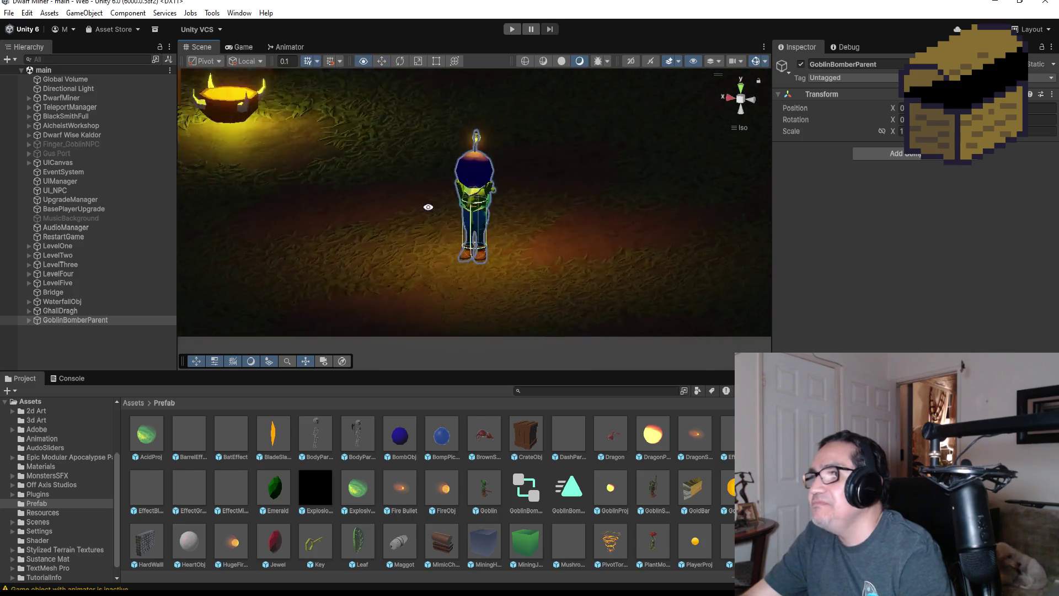
pyautogui.scroll(5, 509, 267)
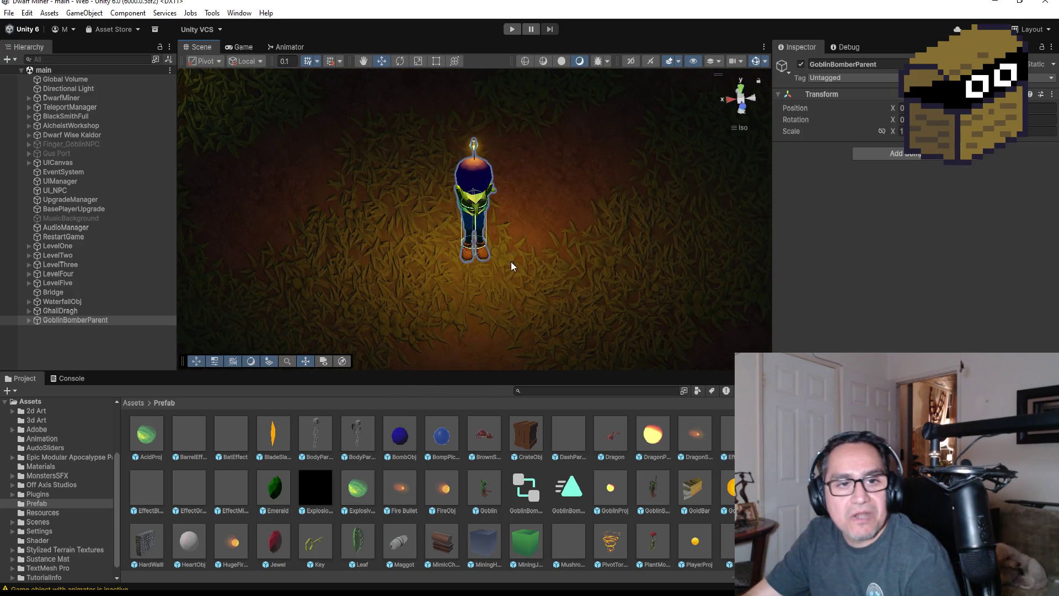
pyautogui.scroll(2, 491, 251)
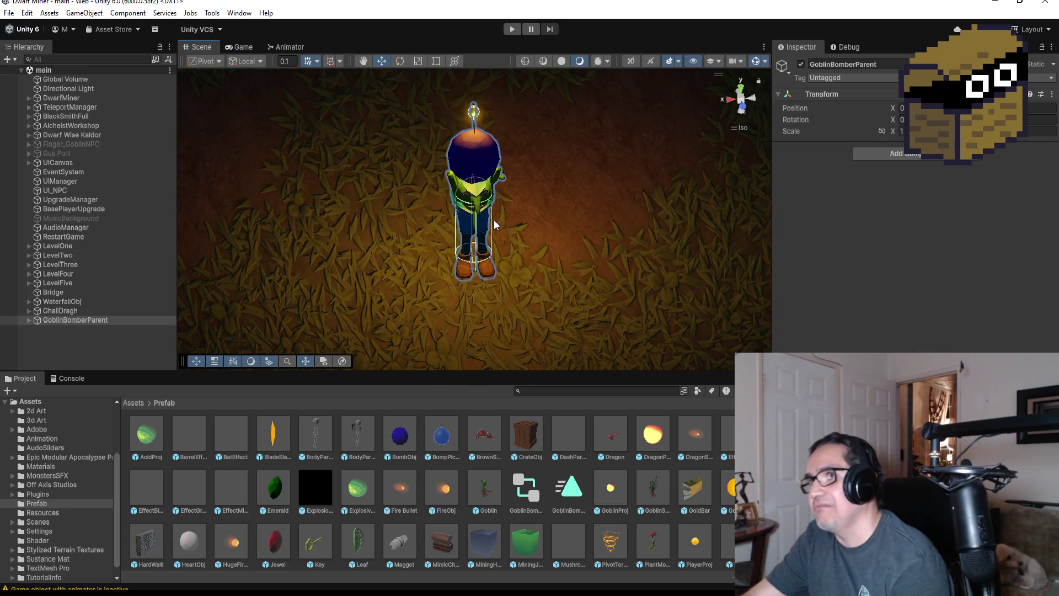